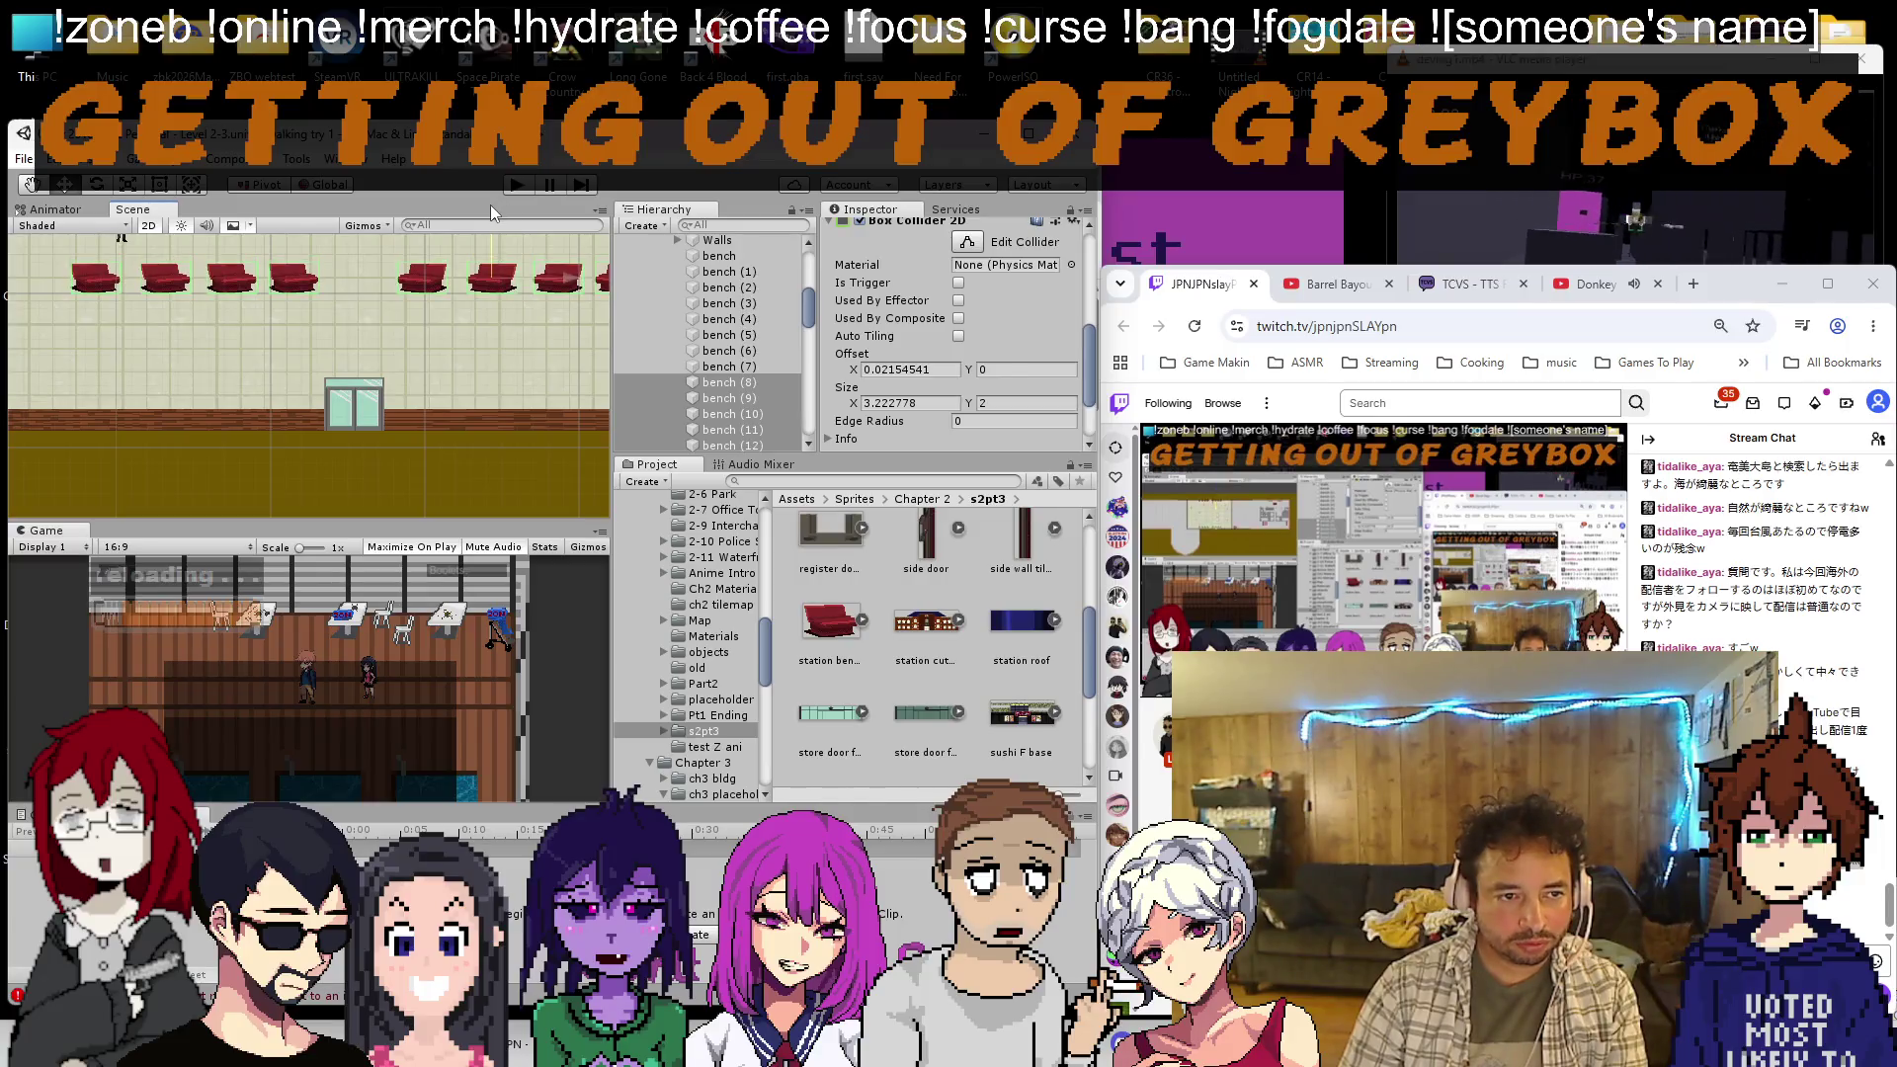
Drag the copied red bench row up so it sits above the original row
{"action": "scroll", "coordinate": [401, 320], "scroll_direction": "down", "scroll_amount": 3}
{"action": "scroll", "coordinate": [319, 412], "scroll_direction": "down", "scroll_amount": 3}
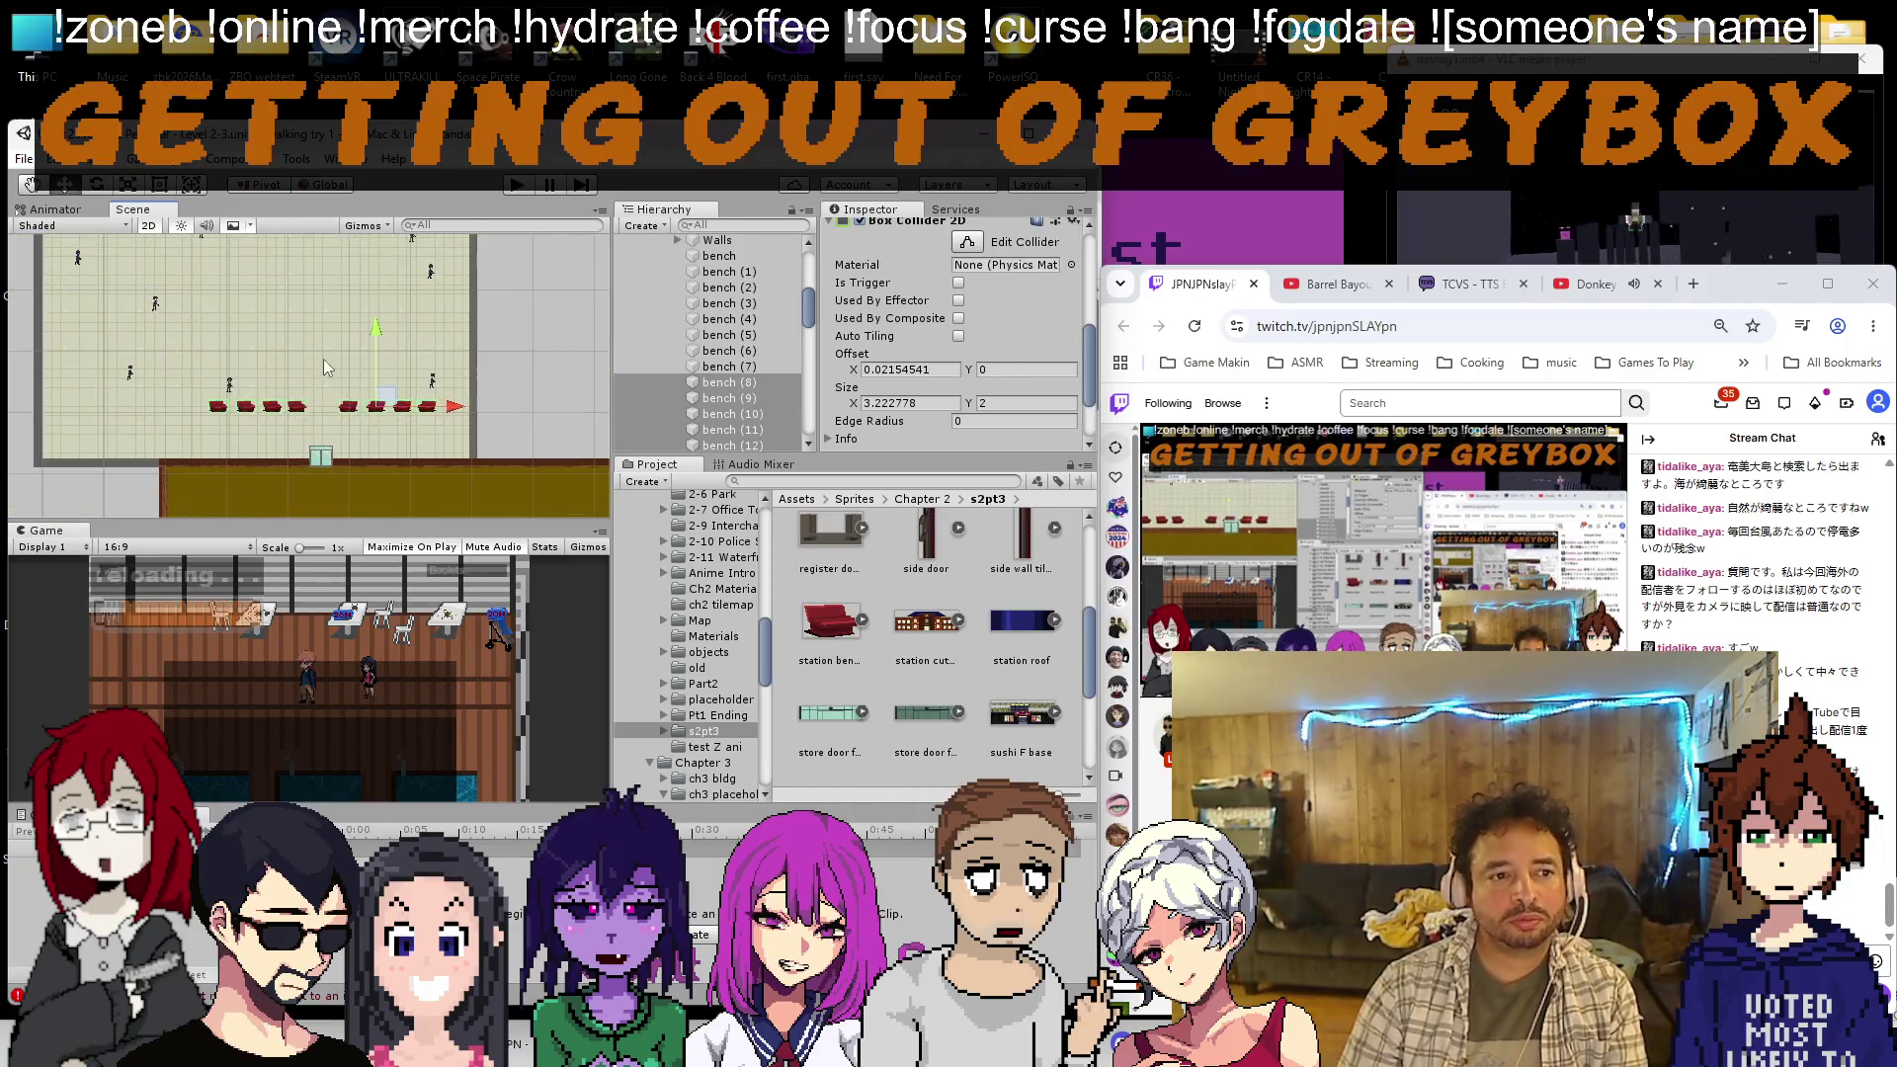
{"action": "left_click_drag", "start_coordinate": [279, 330], "coordinate": [277, 282]}
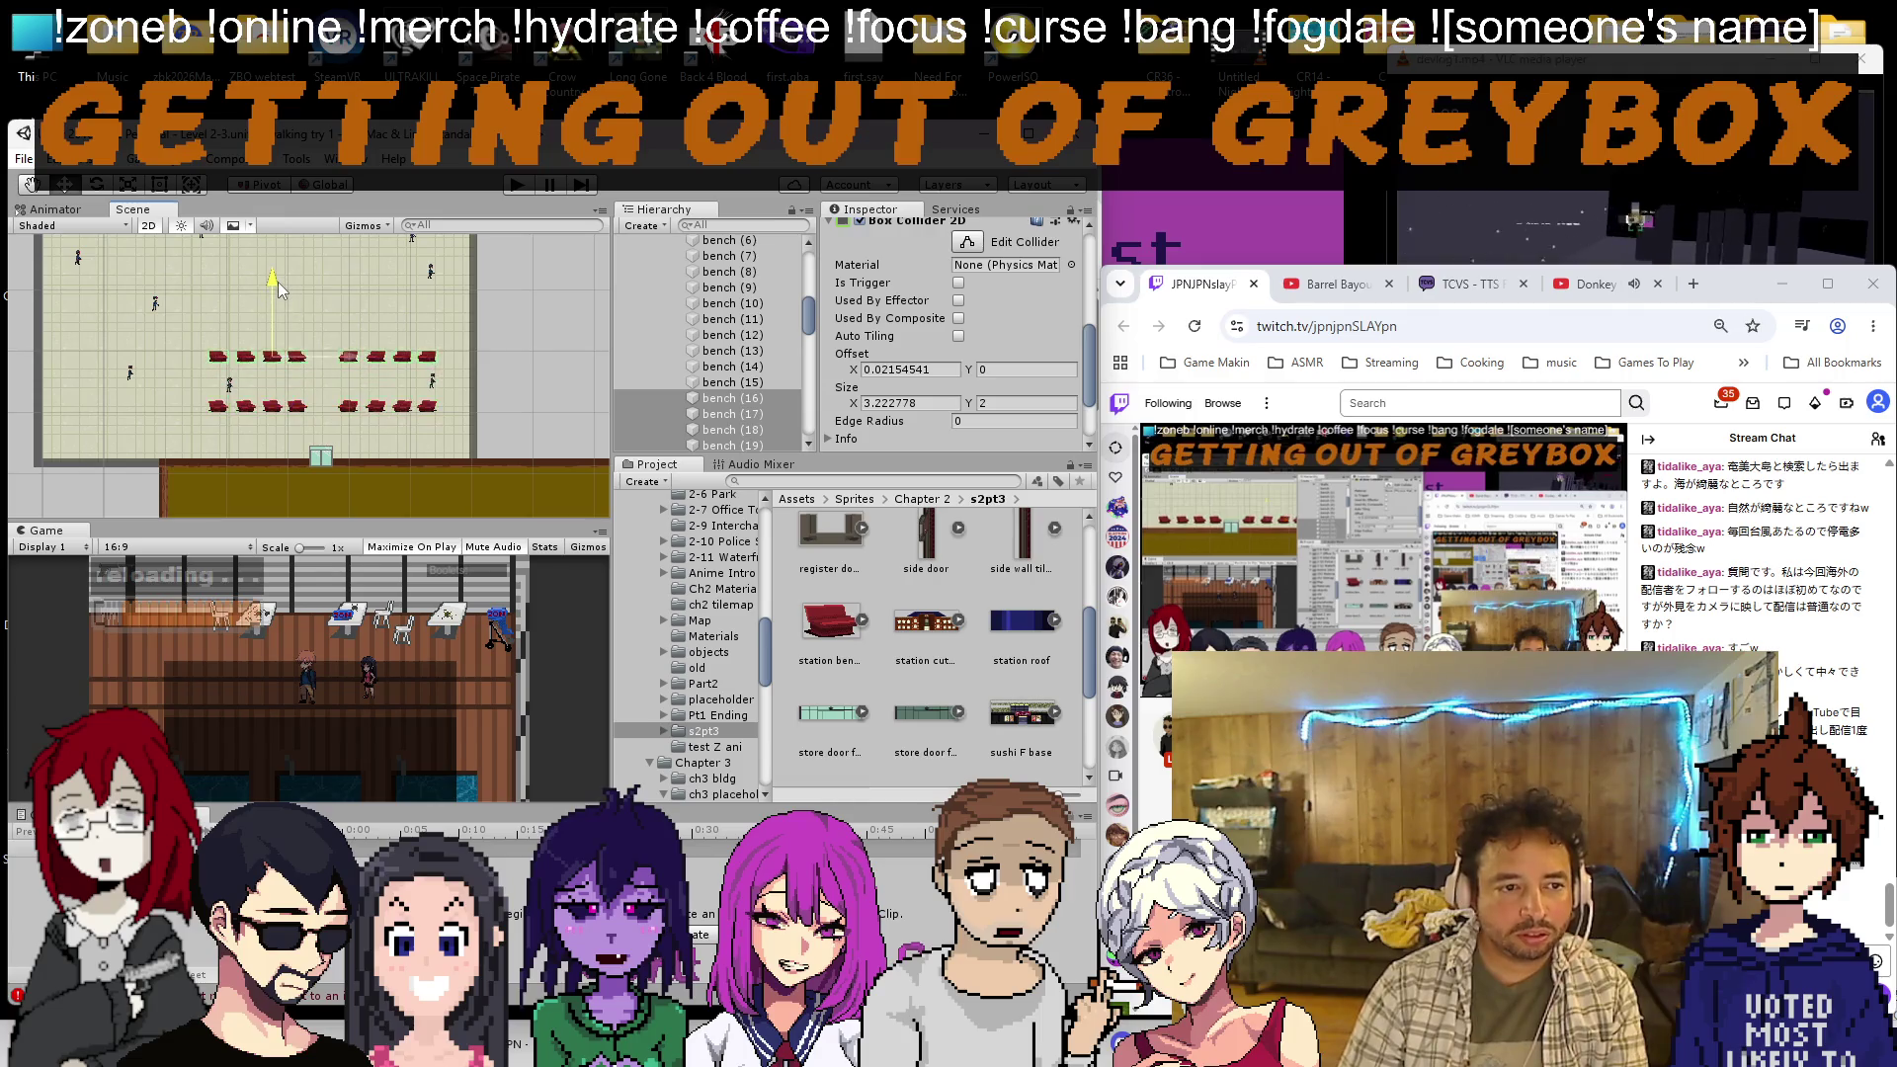
{"action": "scroll", "coordinate": [277, 316], "scroll_direction": "up", "scroll_amount": 2}
{"action": "scroll", "coordinate": [278, 413], "scroll_direction": "down", "scroll_amount": 2}
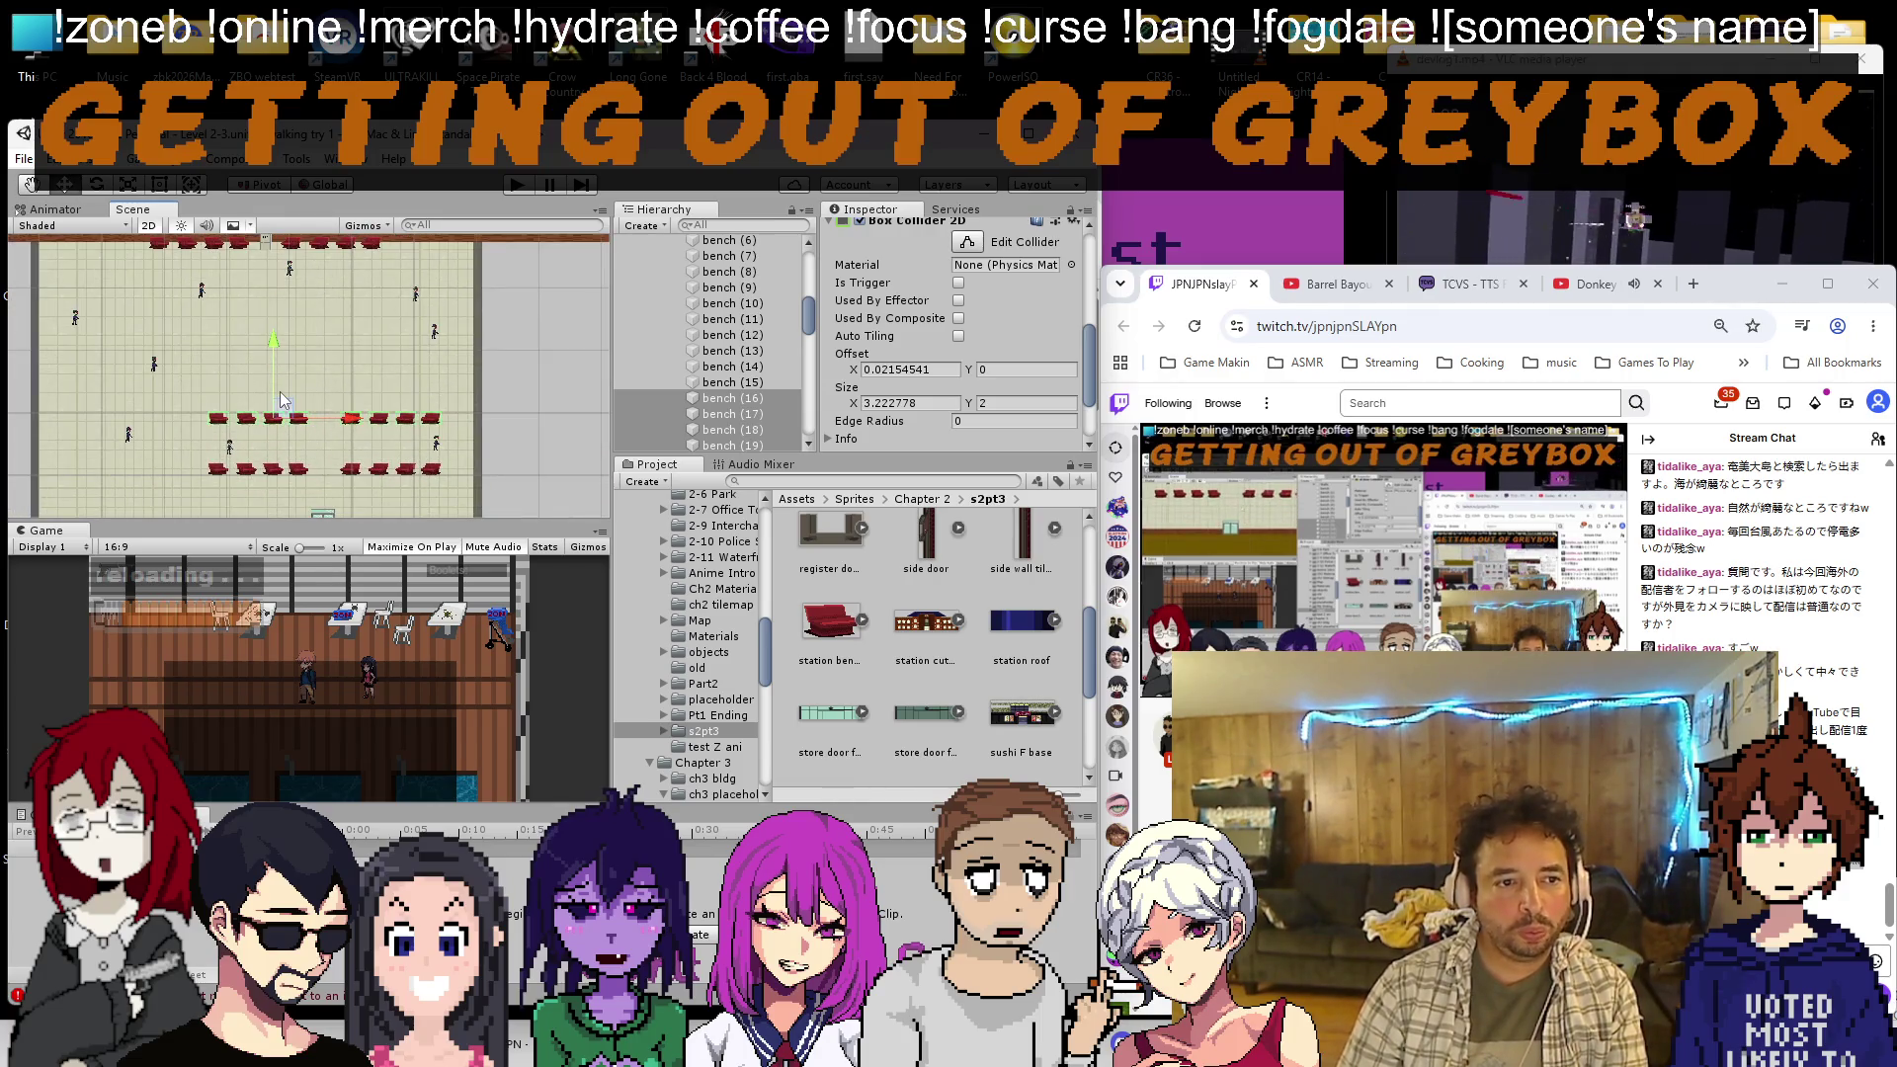
{"action": "scroll", "coordinate": [191, 396], "scroll_direction": "down", "scroll_amount": 1}
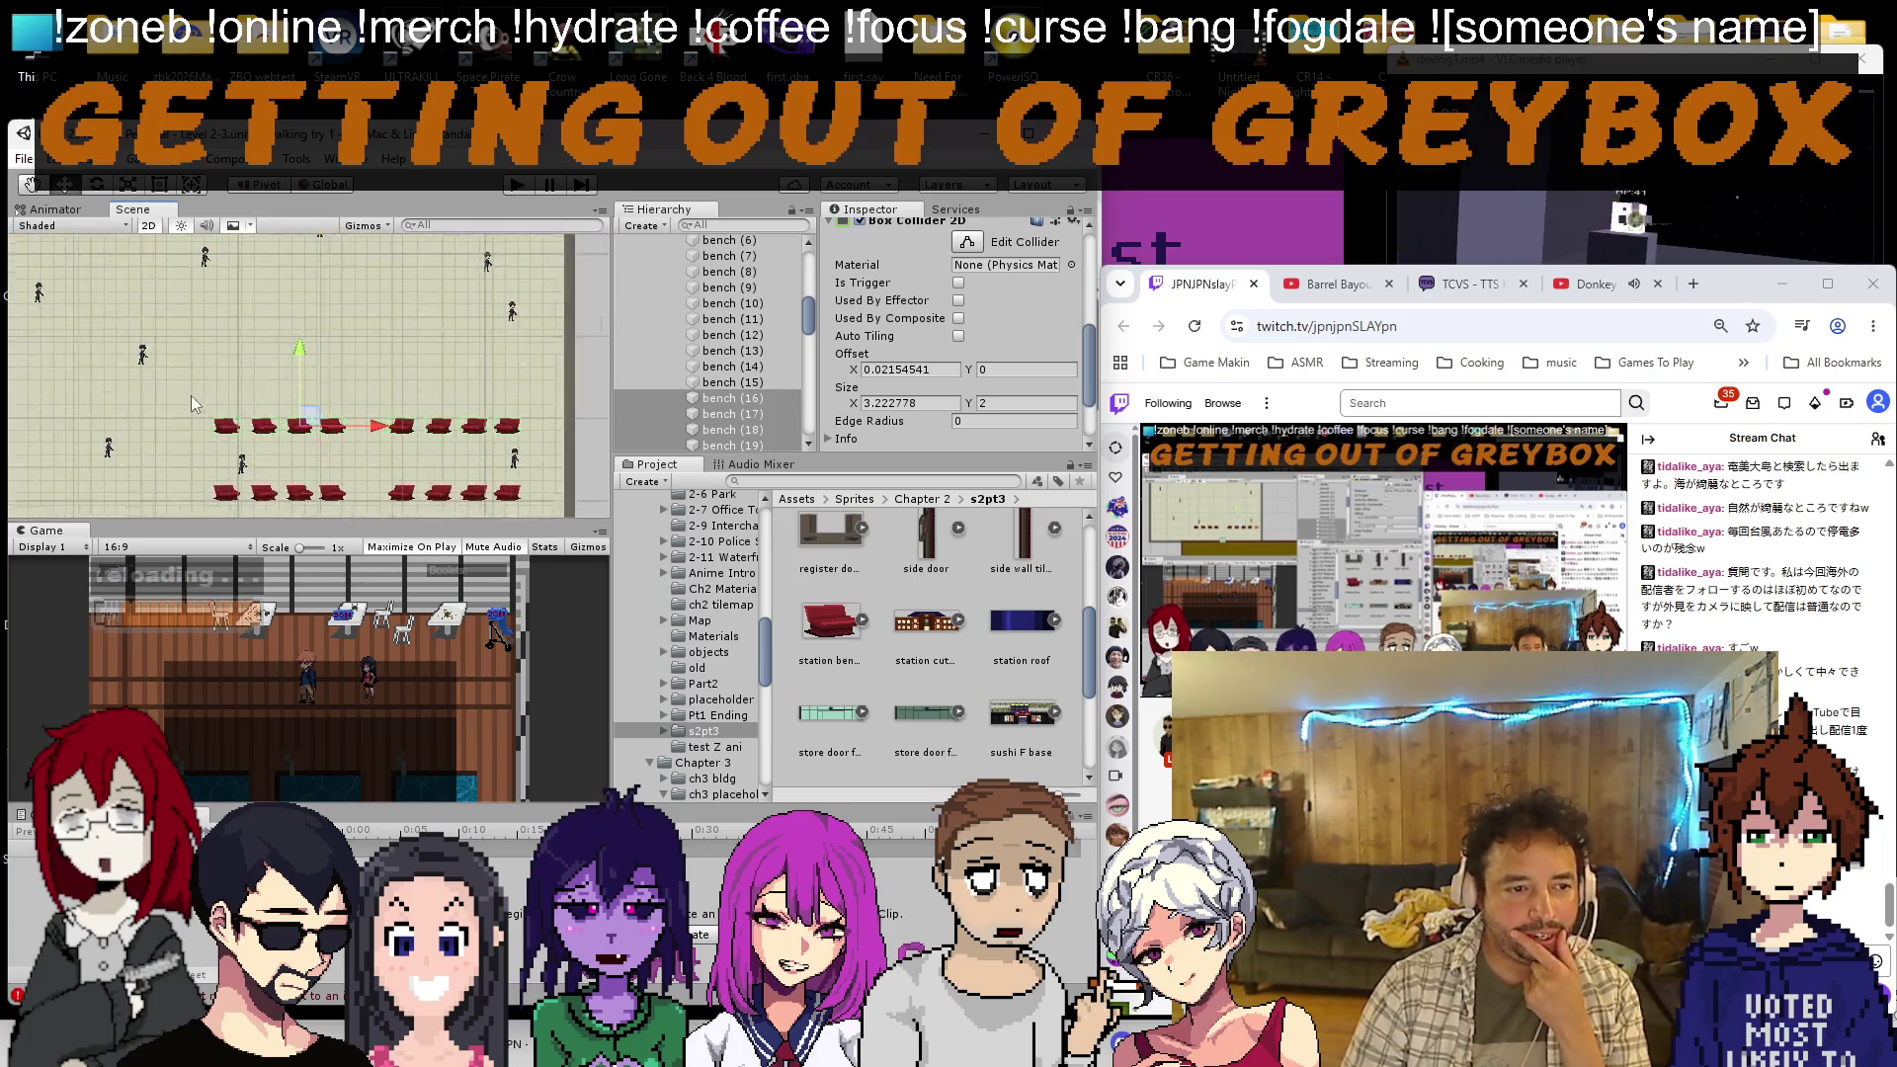
Pan and zoom over both bench rows to check the layout, then bring the browser forward
{"action": "left_click_drag", "start_coordinate": [192, 395], "coordinate": [293, 344]}
{"action": "scroll", "coordinate": [287, 386], "scroll_direction": "down", "scroll_amount": 1}
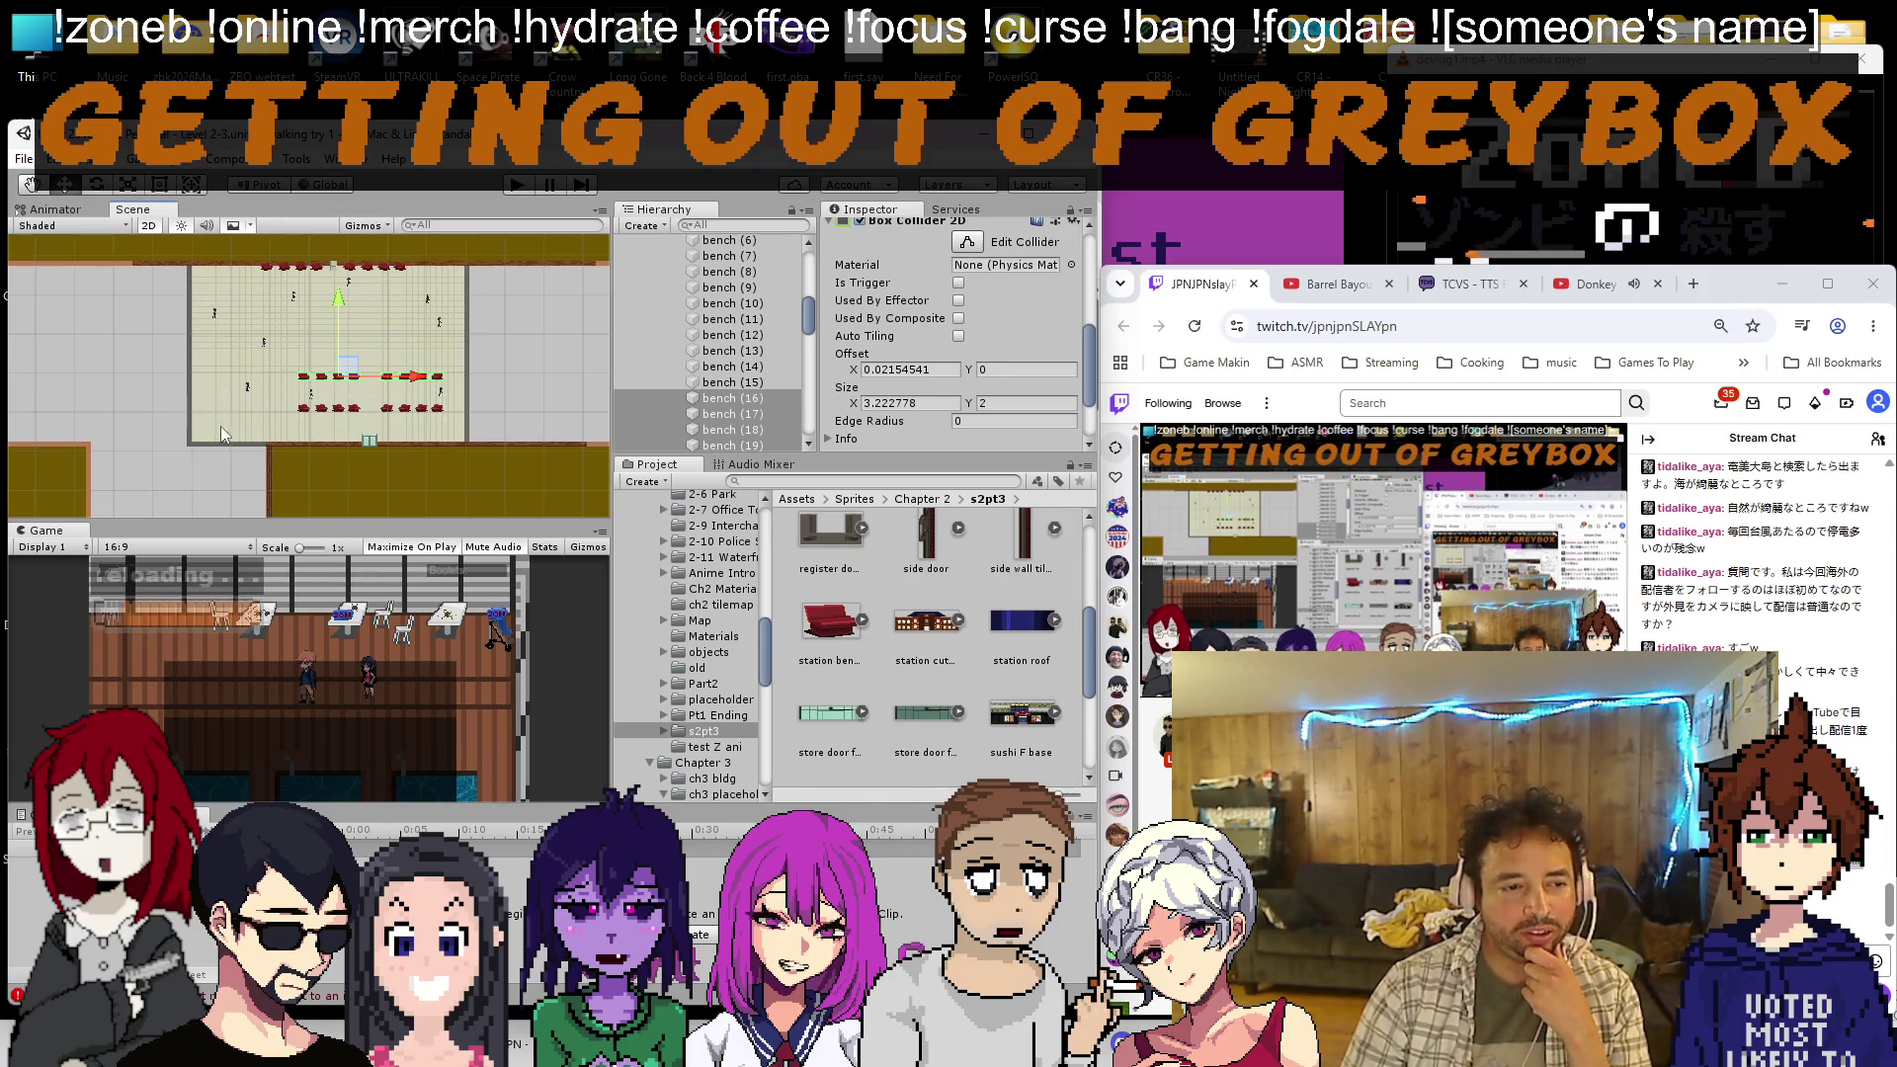
{"action": "scroll", "coordinate": [221, 425], "scroll_direction": "up", "scroll_amount": 5}
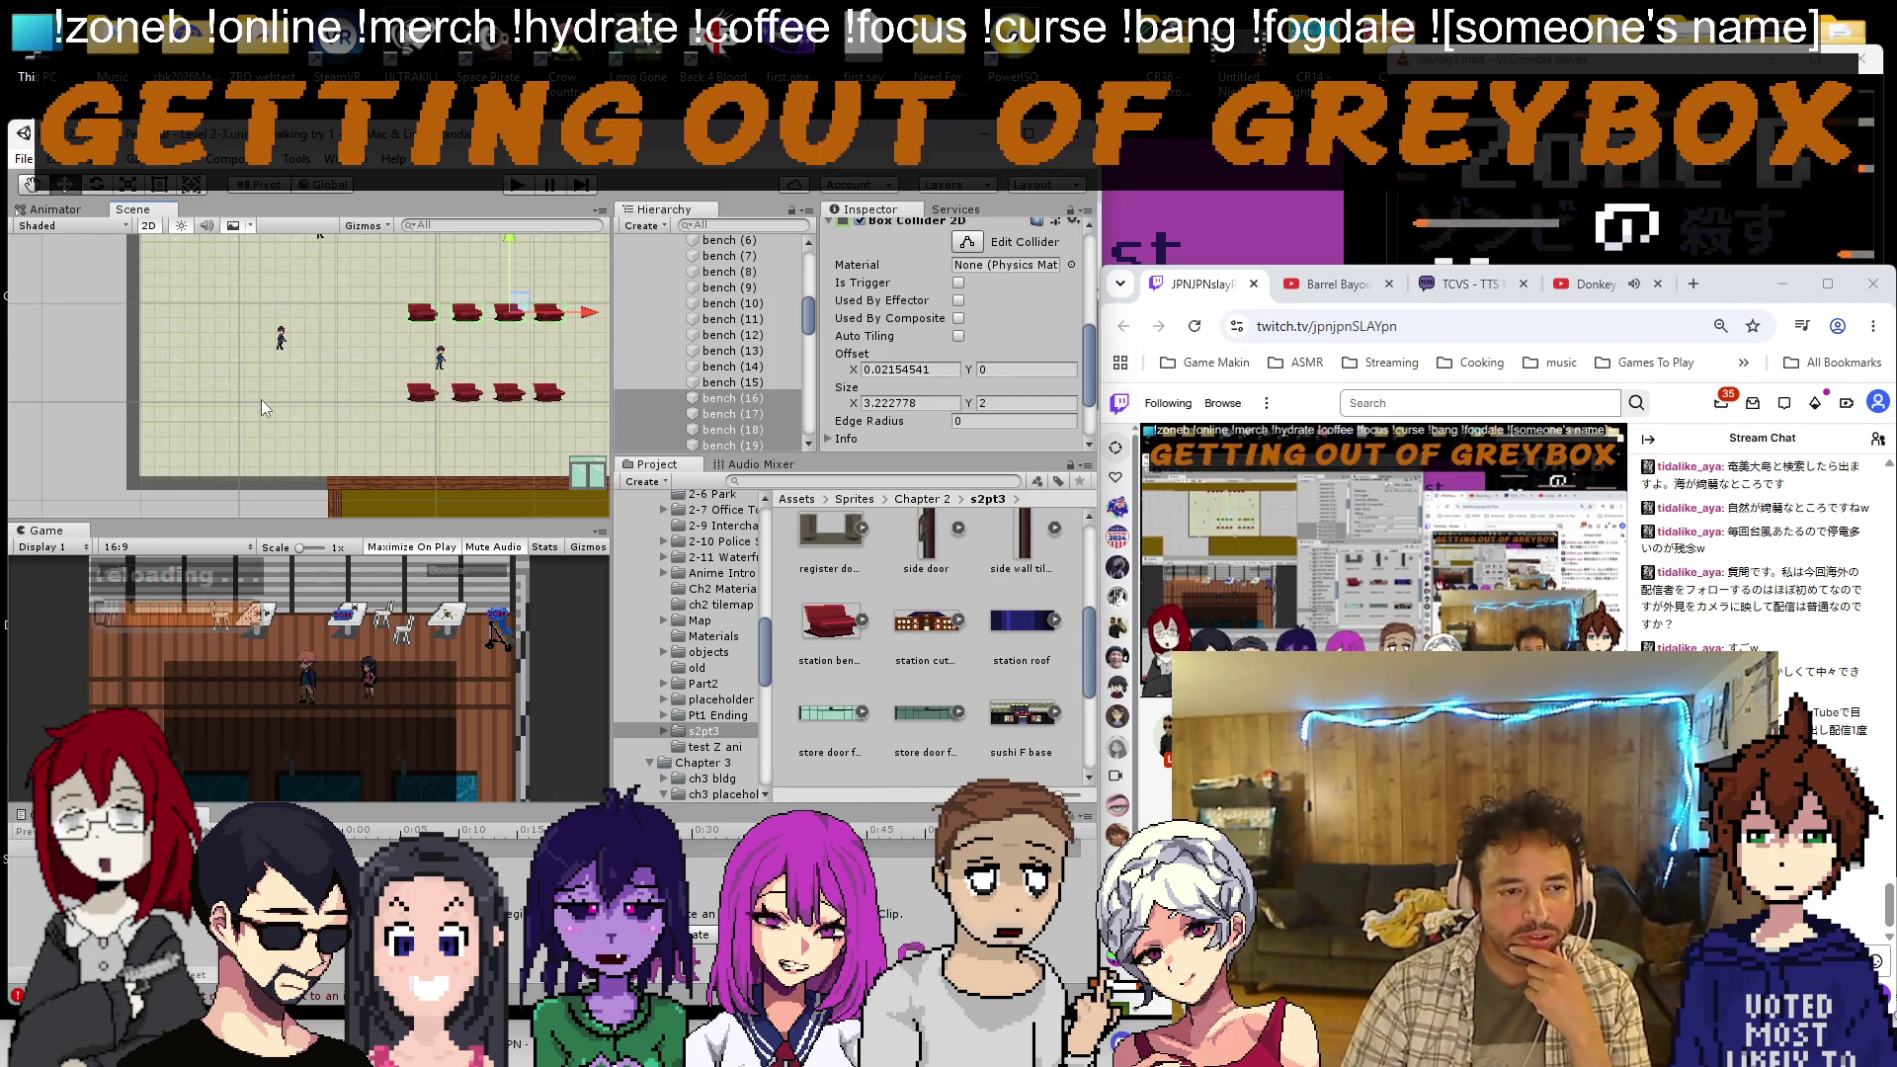
{"action": "scroll", "coordinate": [264, 395], "scroll_direction": "down", "scroll_amount": 5}
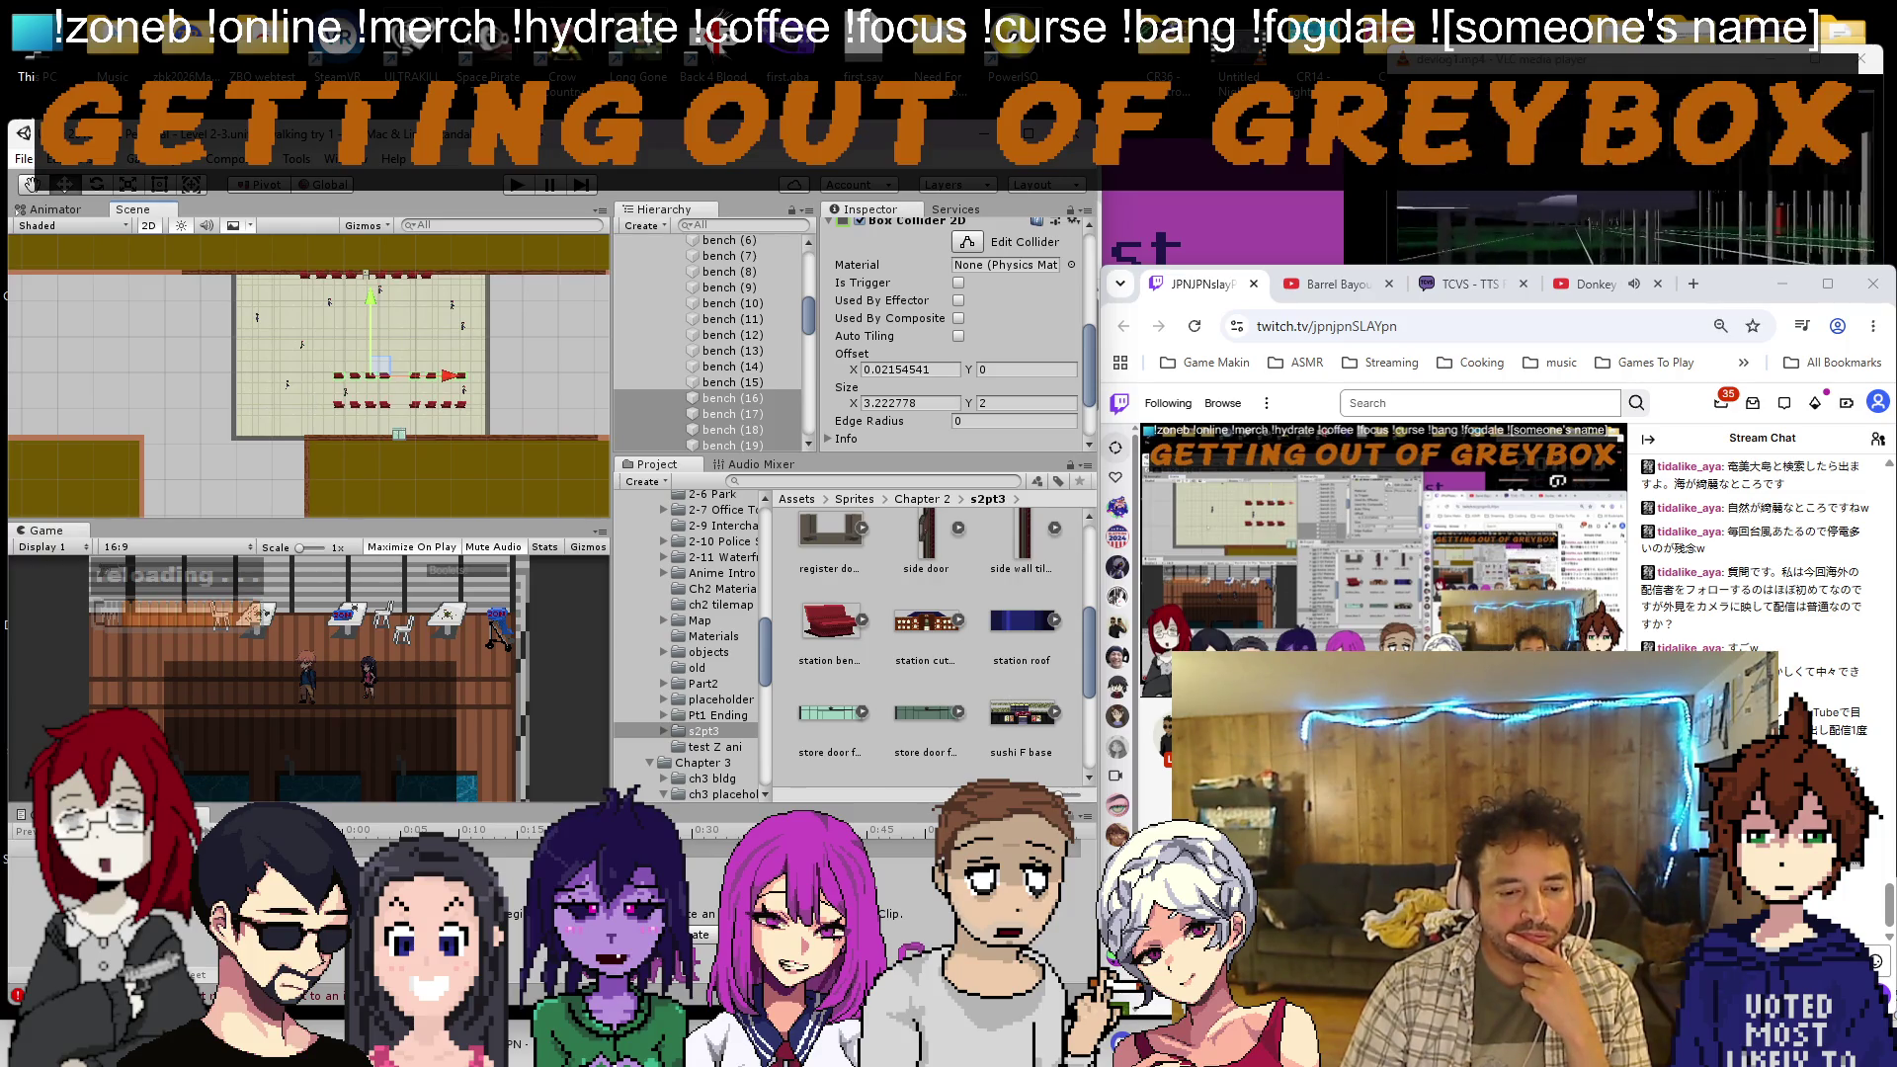
{"action": "key", "text": "alt+Tab"}
Open YouTube in a new tab and search for 'rambalac tokyo station'
{"action": "key", "text": "ctrl+t"}
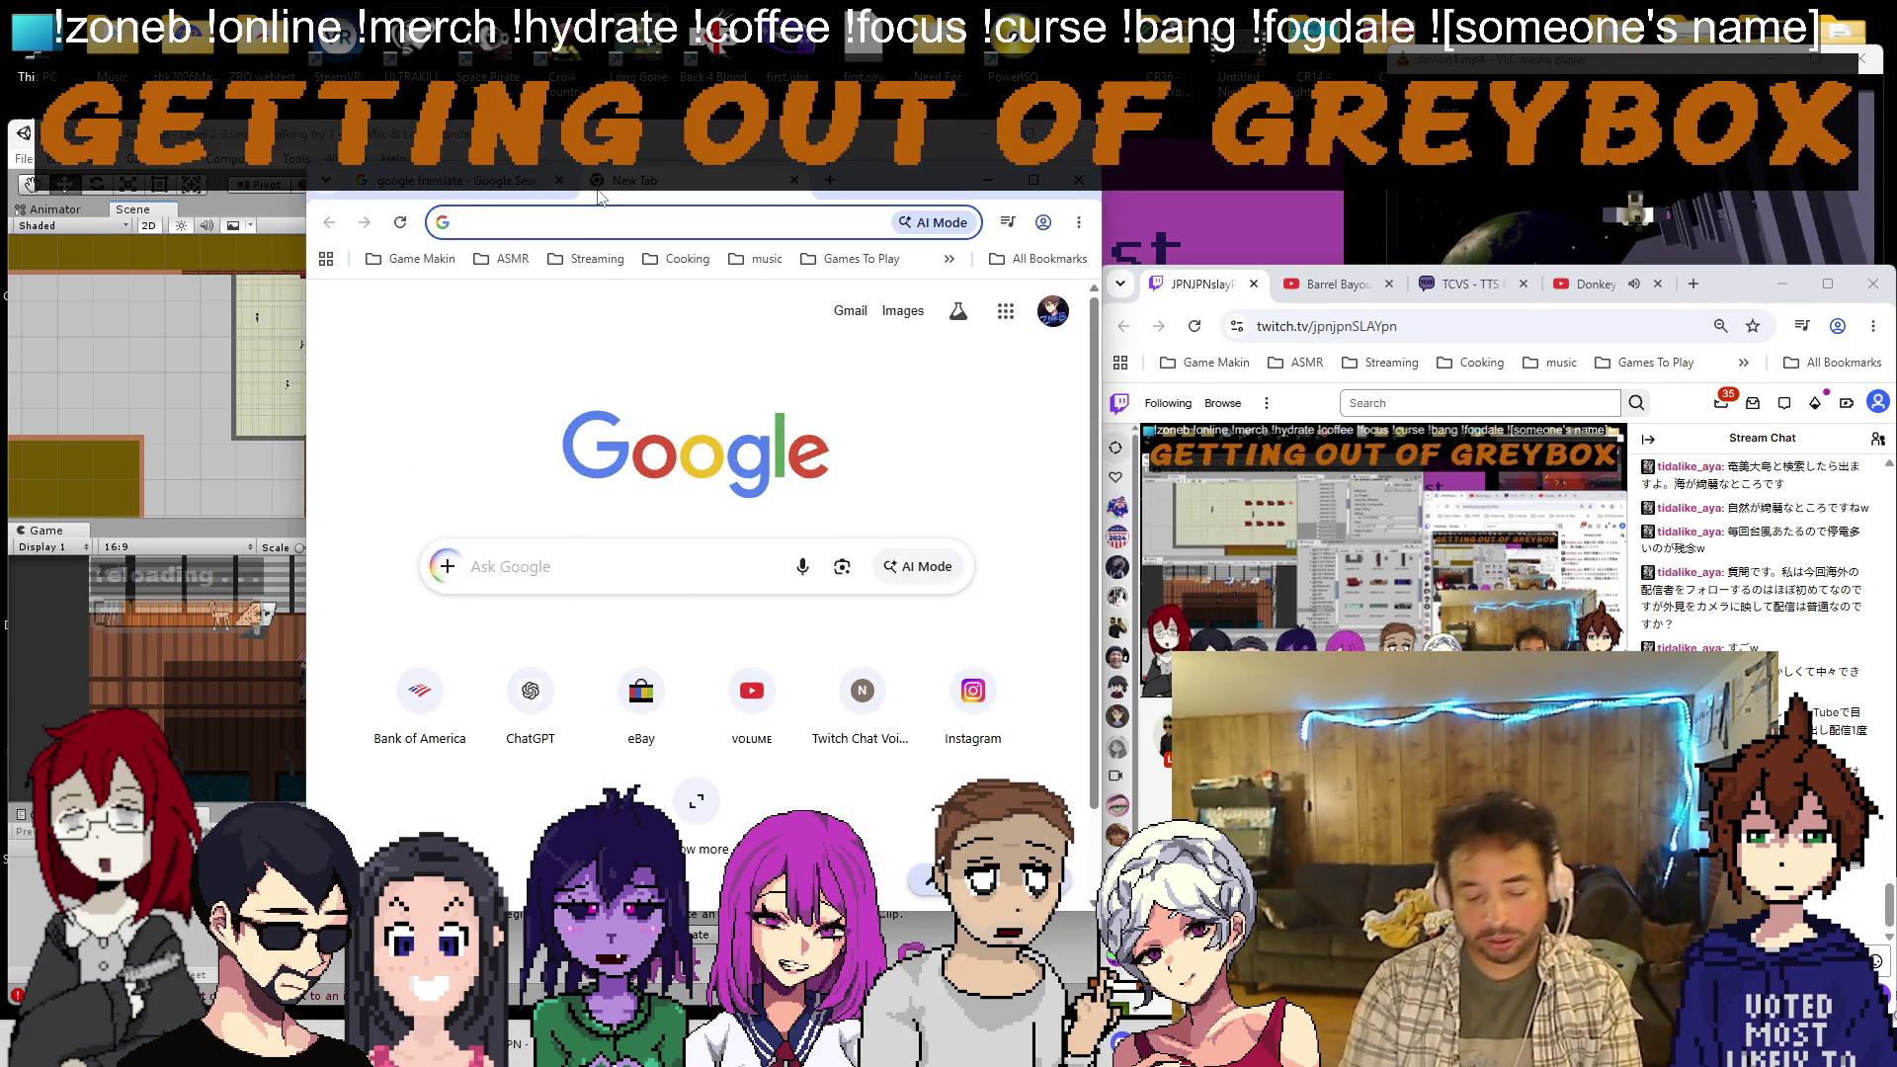
{"action": "type", "text": "youtube.com"}
{"action": "key", "text": "Return"}
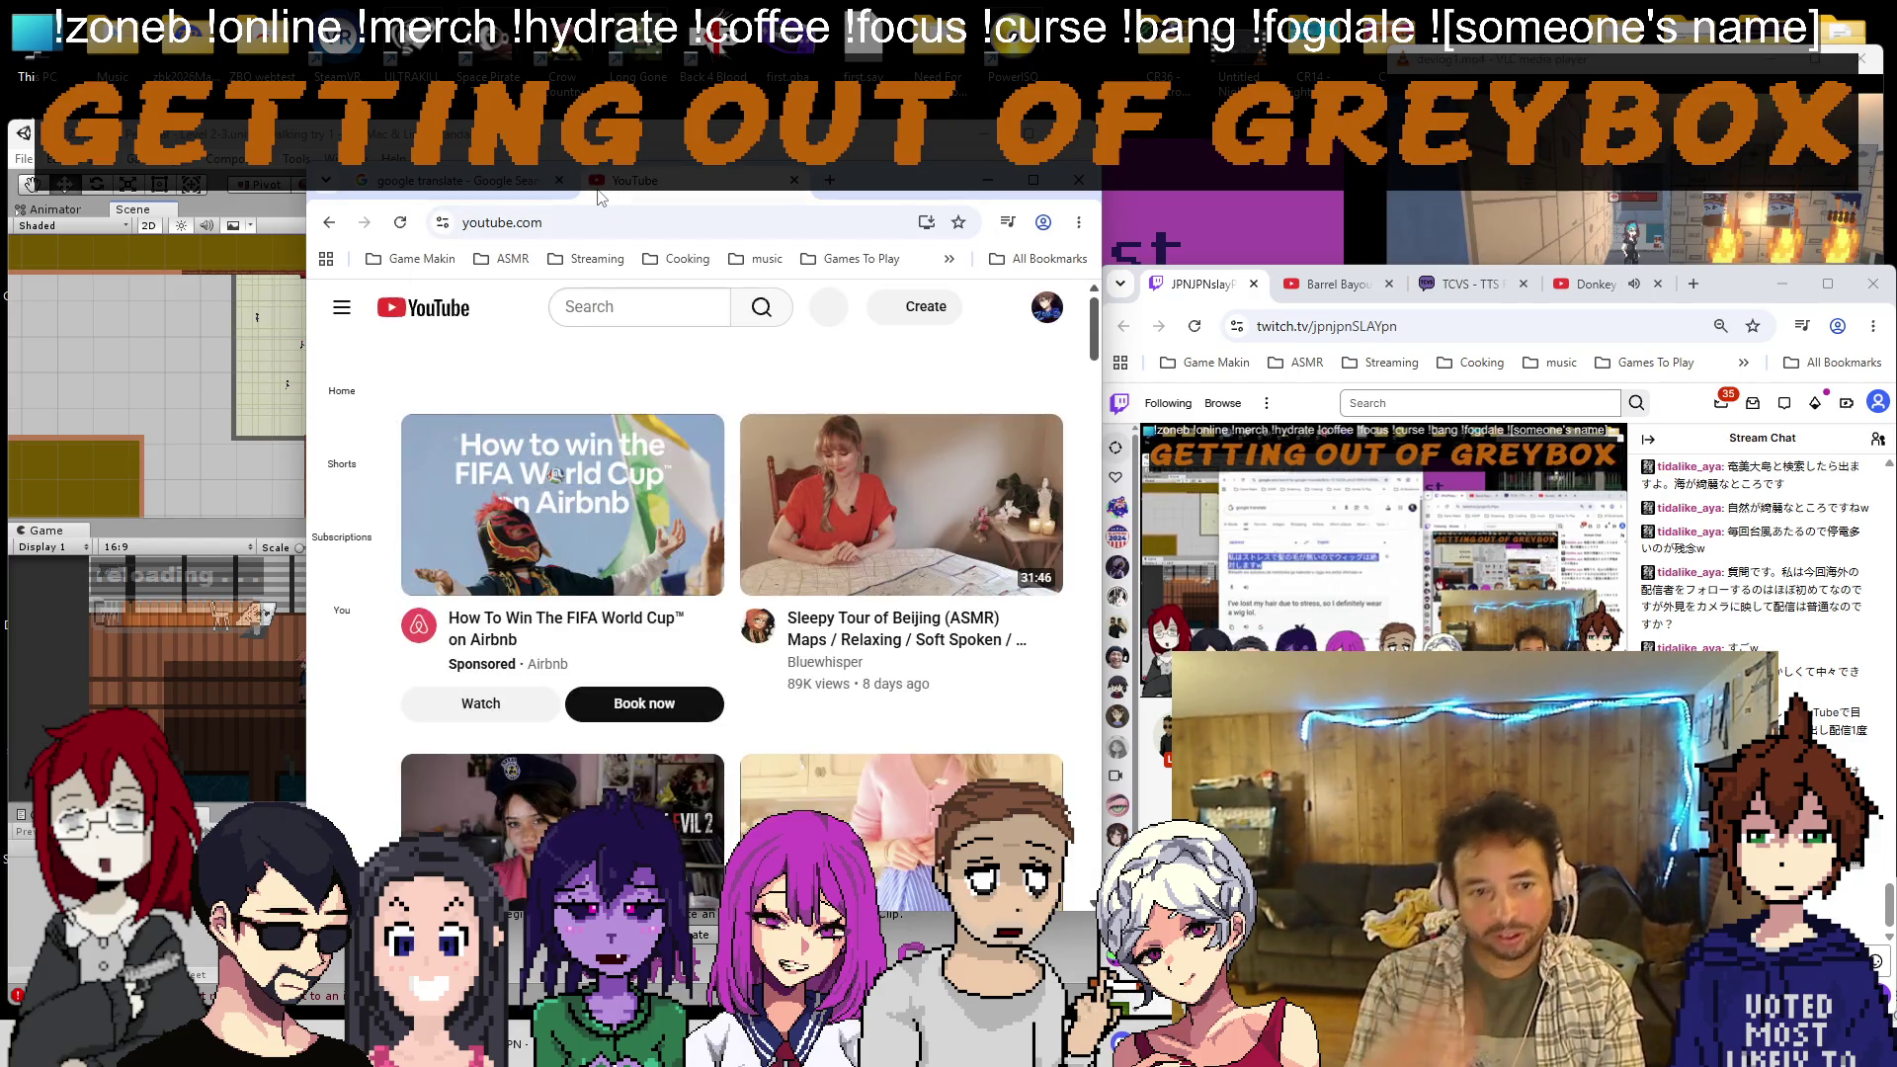
{"action": "left_click", "coordinate": [597, 306]}
{"action": "type", "text": "rambalac"}
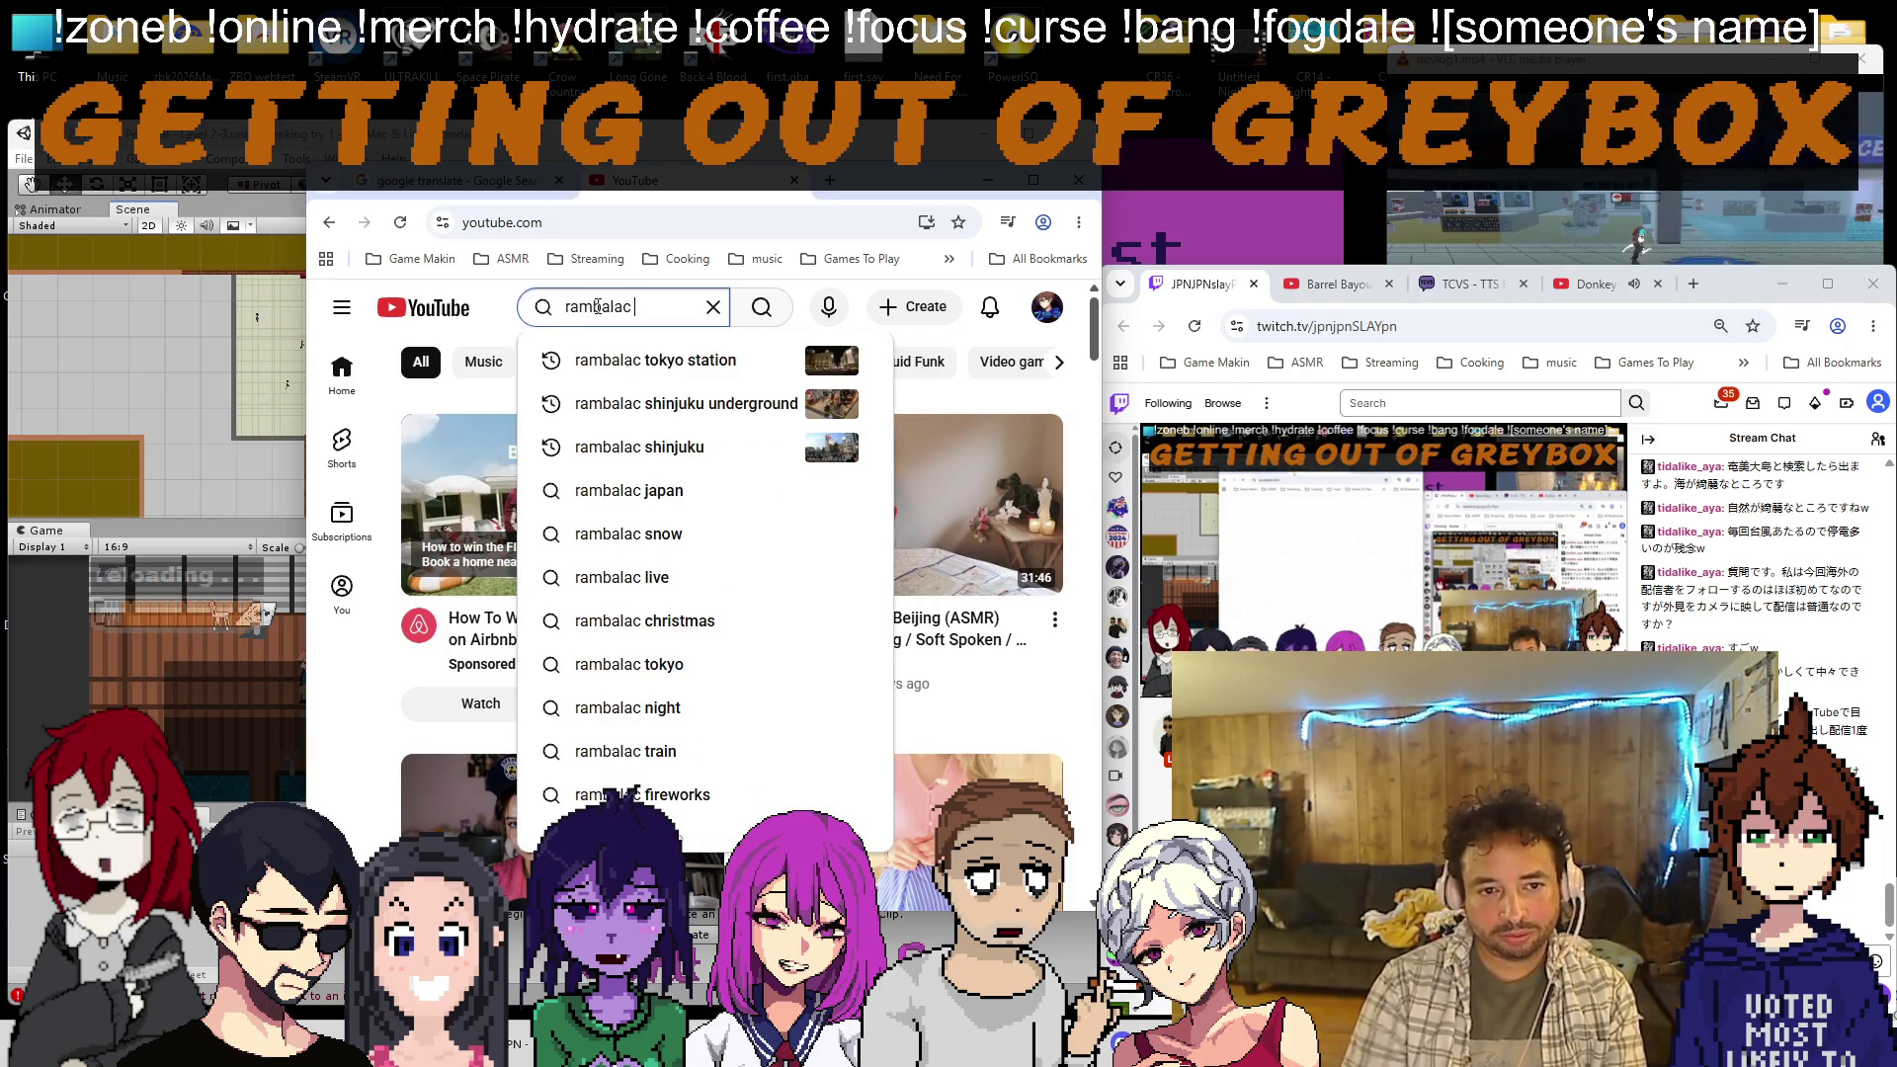
{"action": "key", "text": "Down"}
{"action": "key", "text": "Return"}
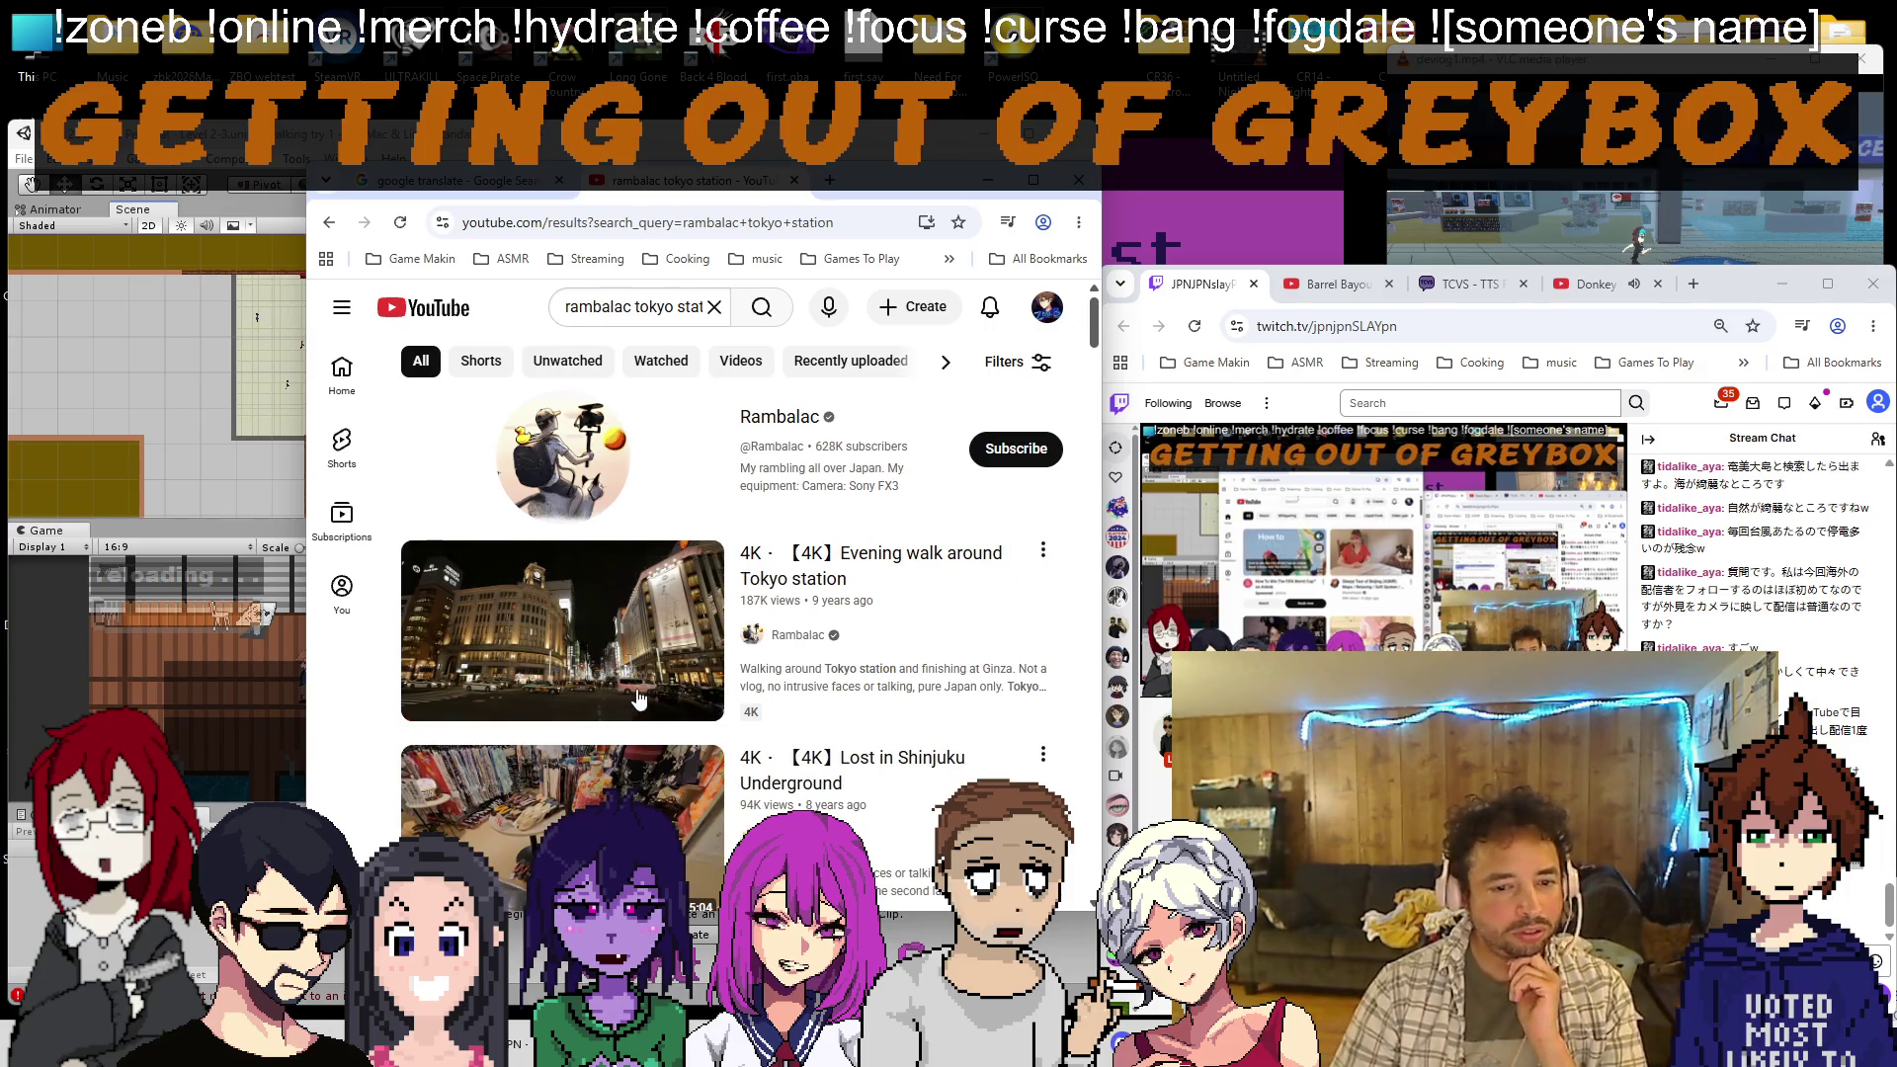
Open the Tokyo station evening walk video, mute its ad, and show Donkey Kong in the other window
{"action": "left_click", "coordinate": [637, 677]}
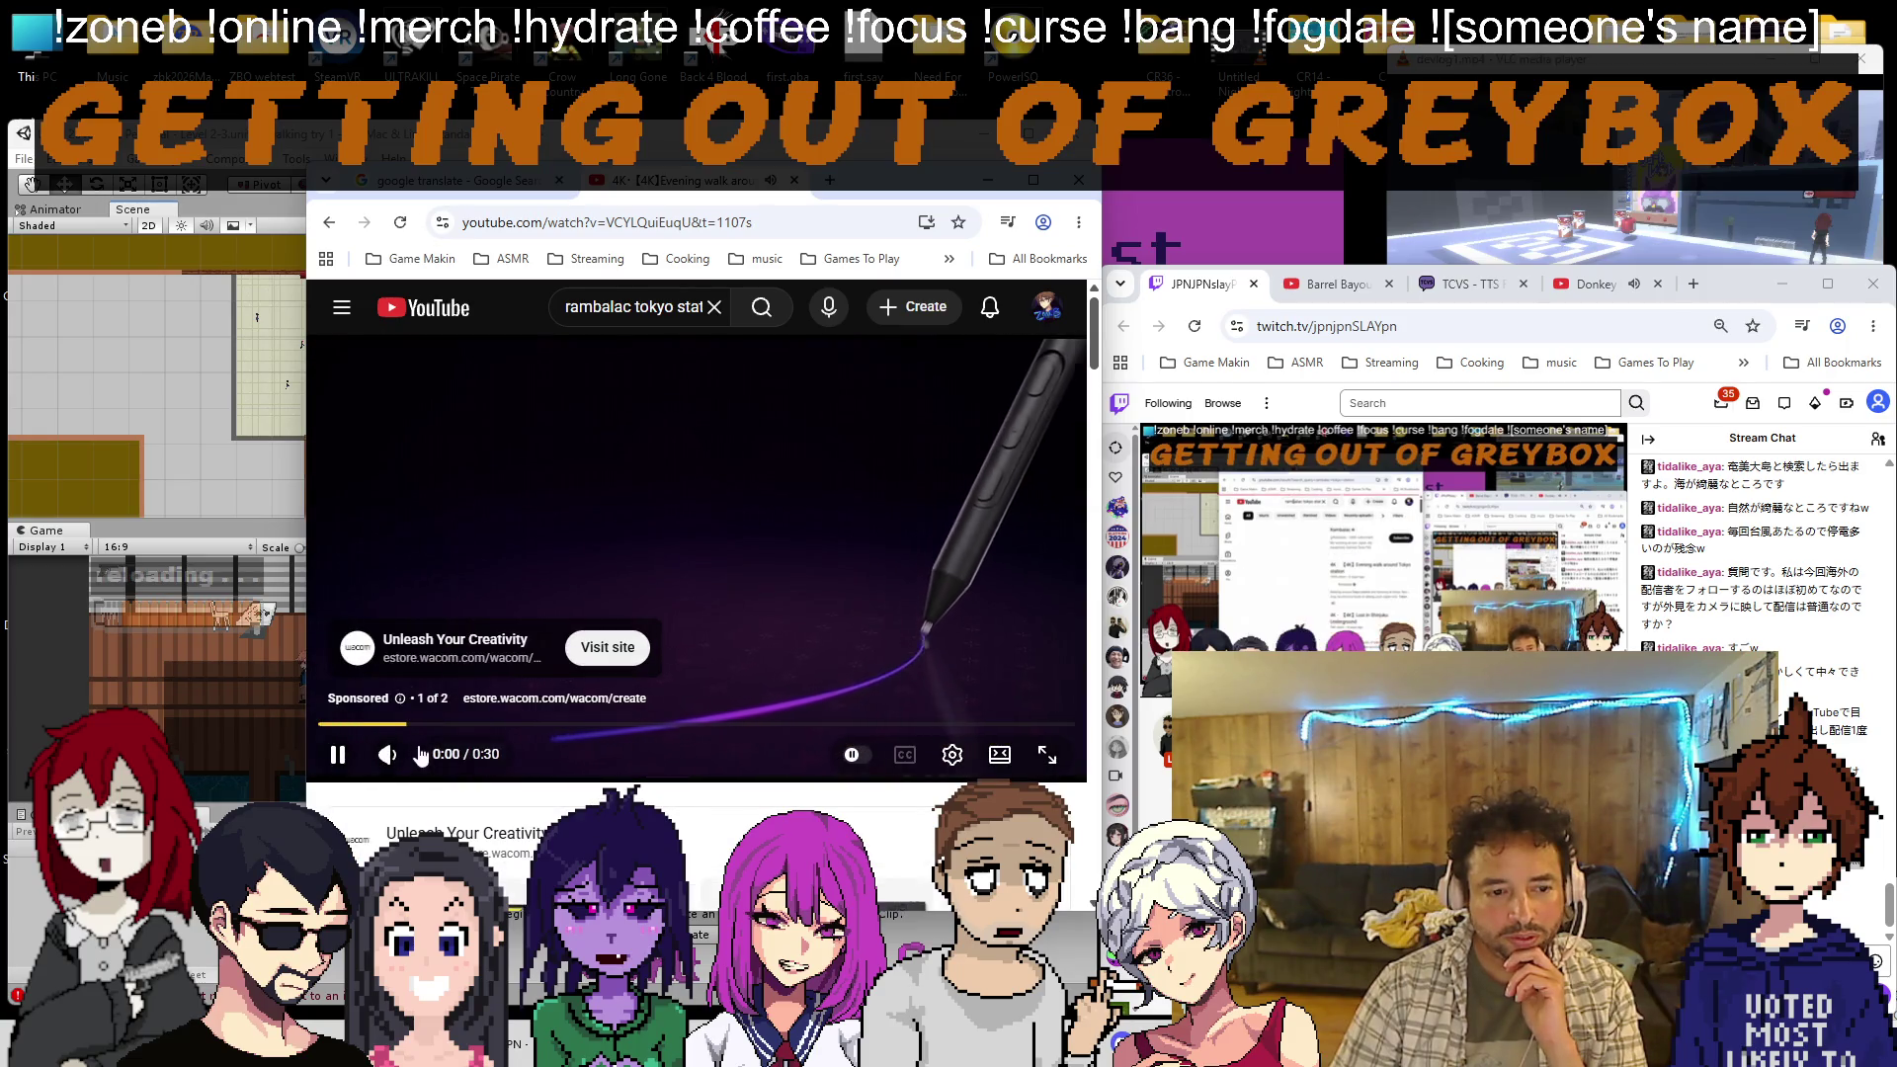
{"action": "left_click", "coordinate": [392, 759]}
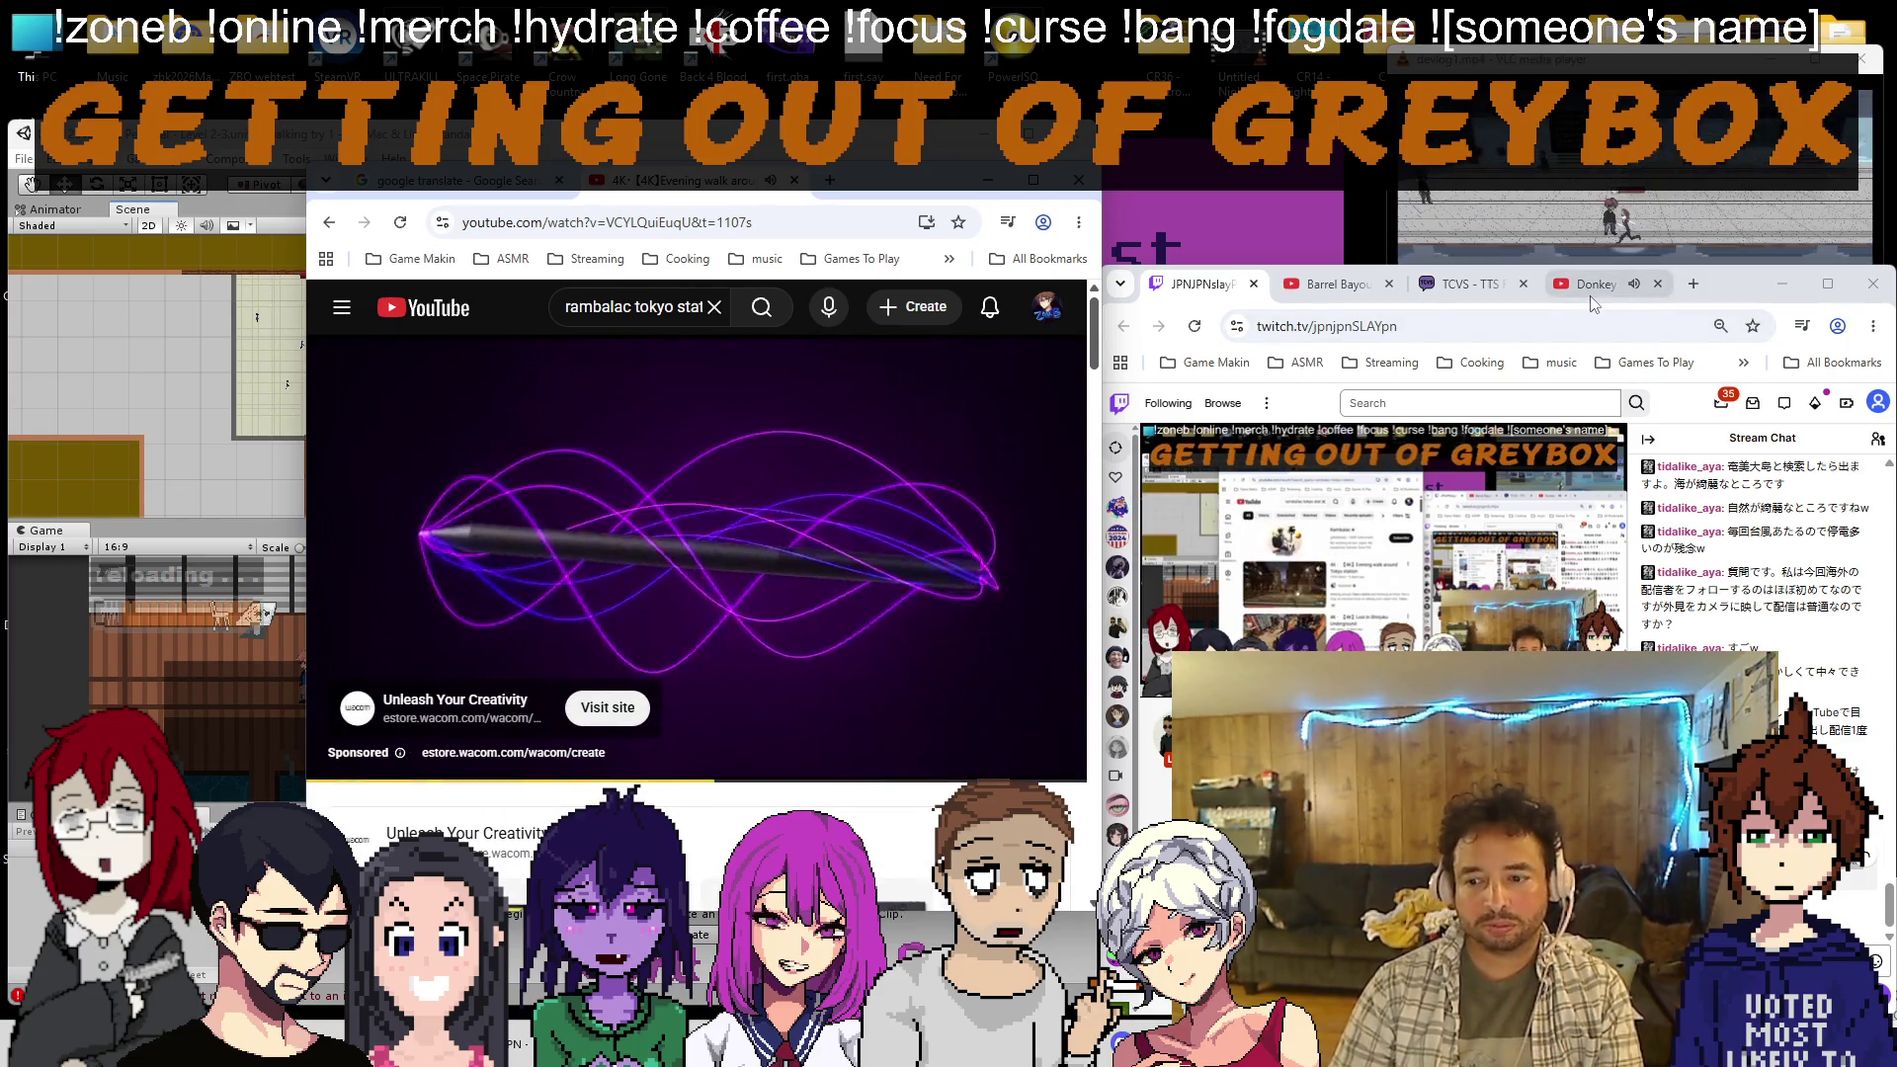
{"action": "left_click", "coordinate": [1596, 283]}
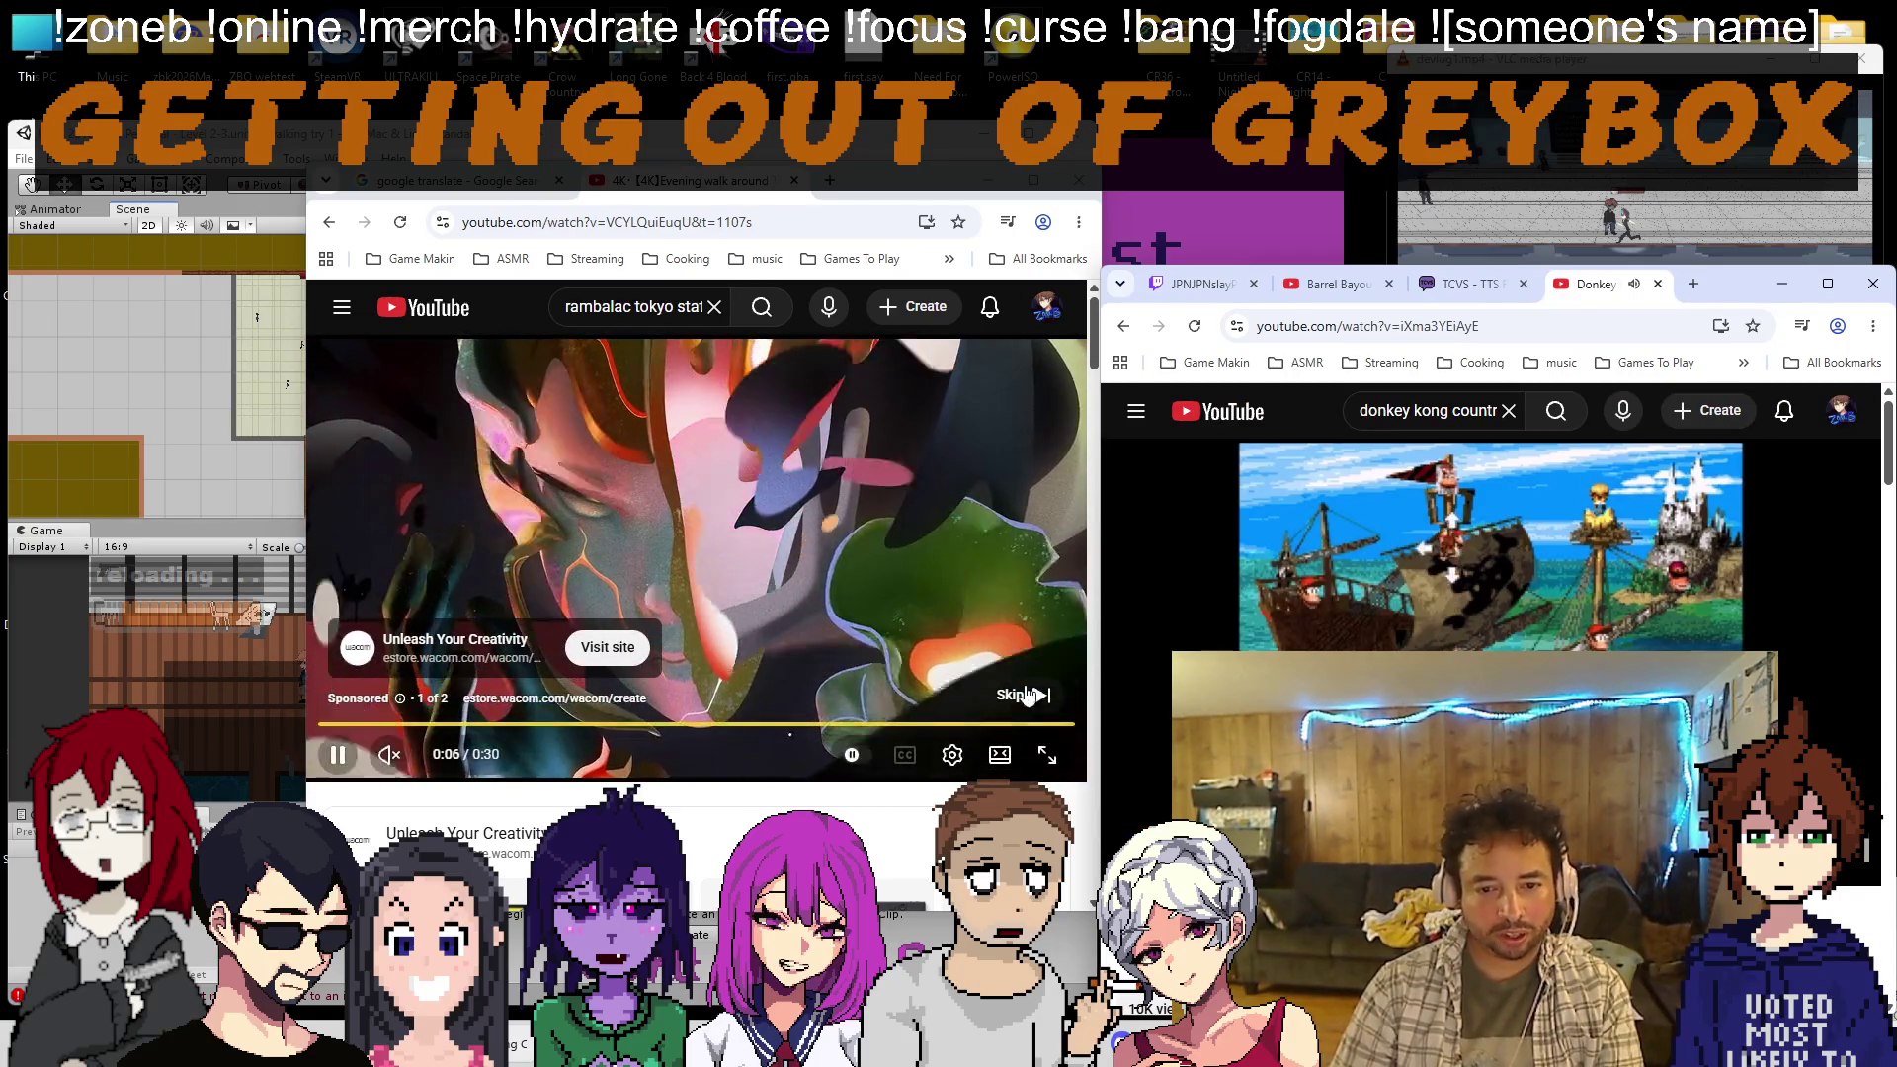
Skip the ad and seek the walk video to around the 14-minute mark and beyond
{"action": "left_click", "coordinate": [1026, 694]}
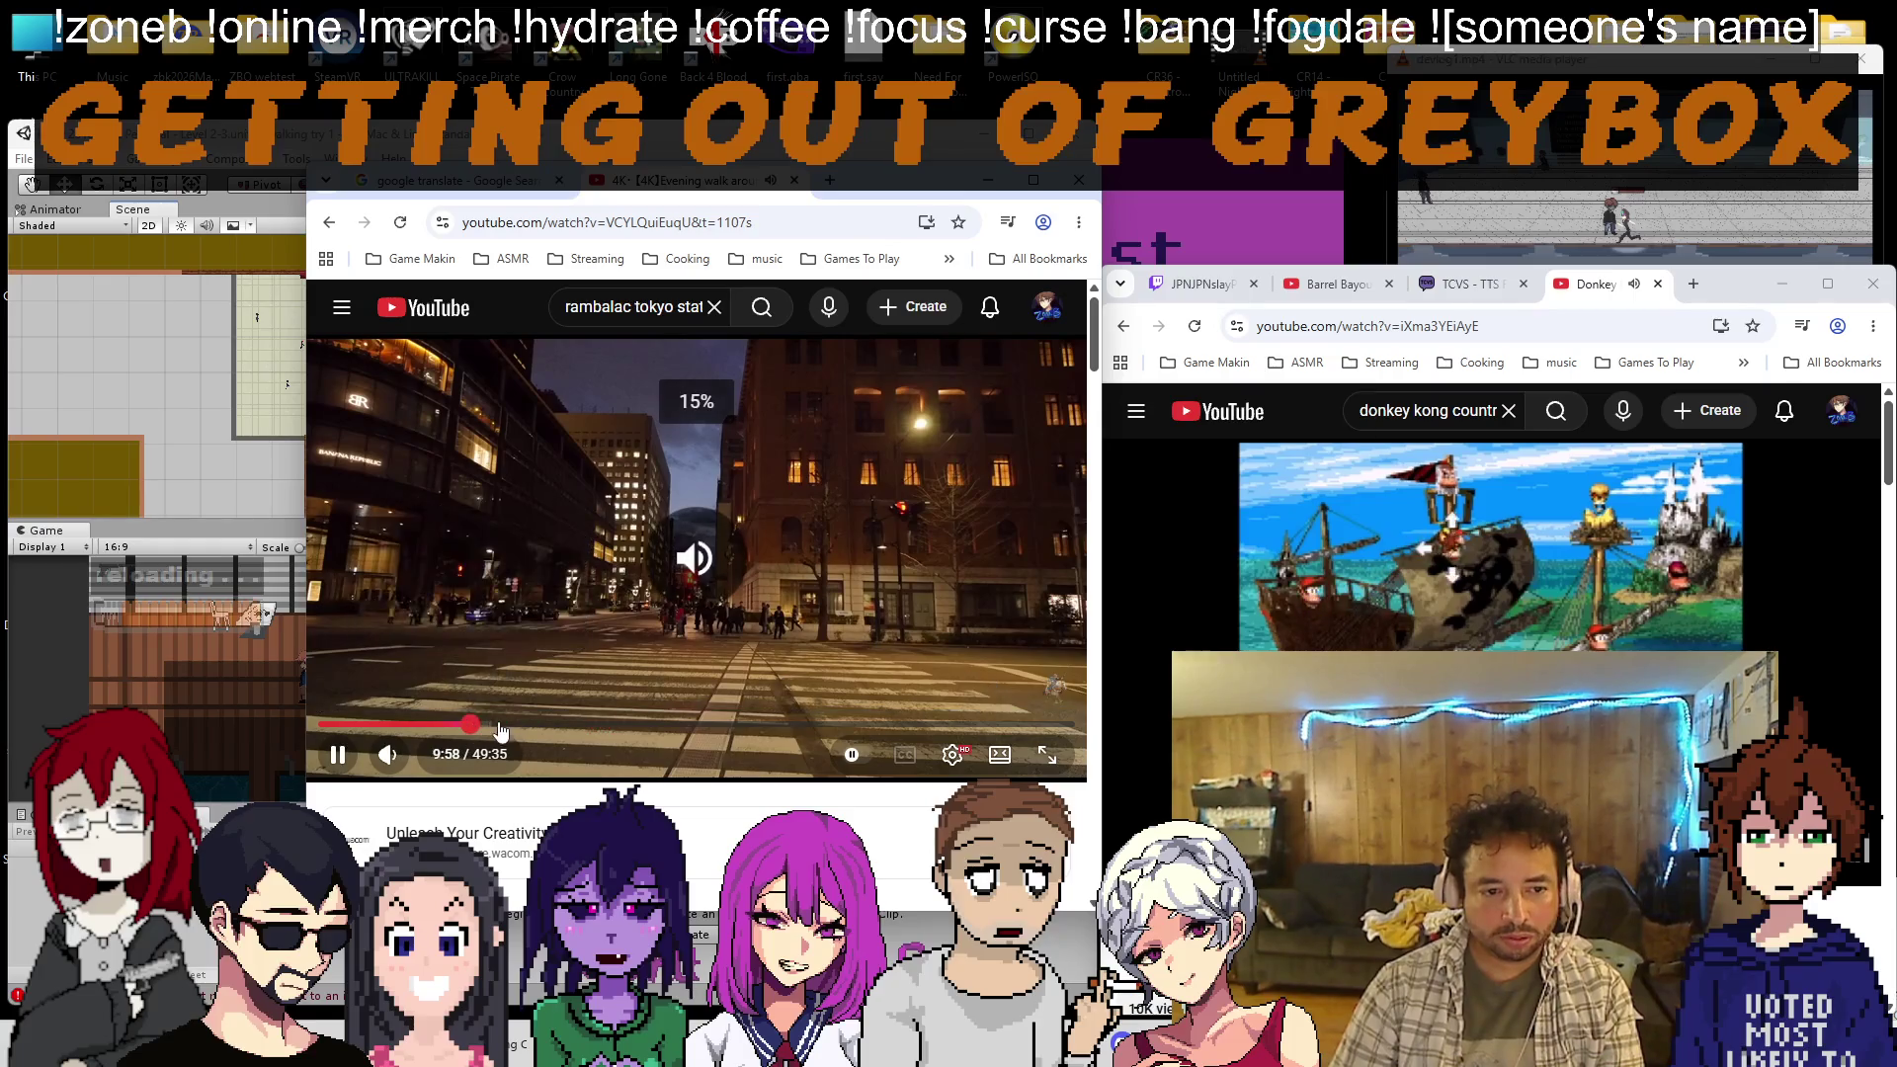
{"action": "left_click", "coordinate": [470, 724]}
{"action": "left_click", "coordinate": [534, 725]}
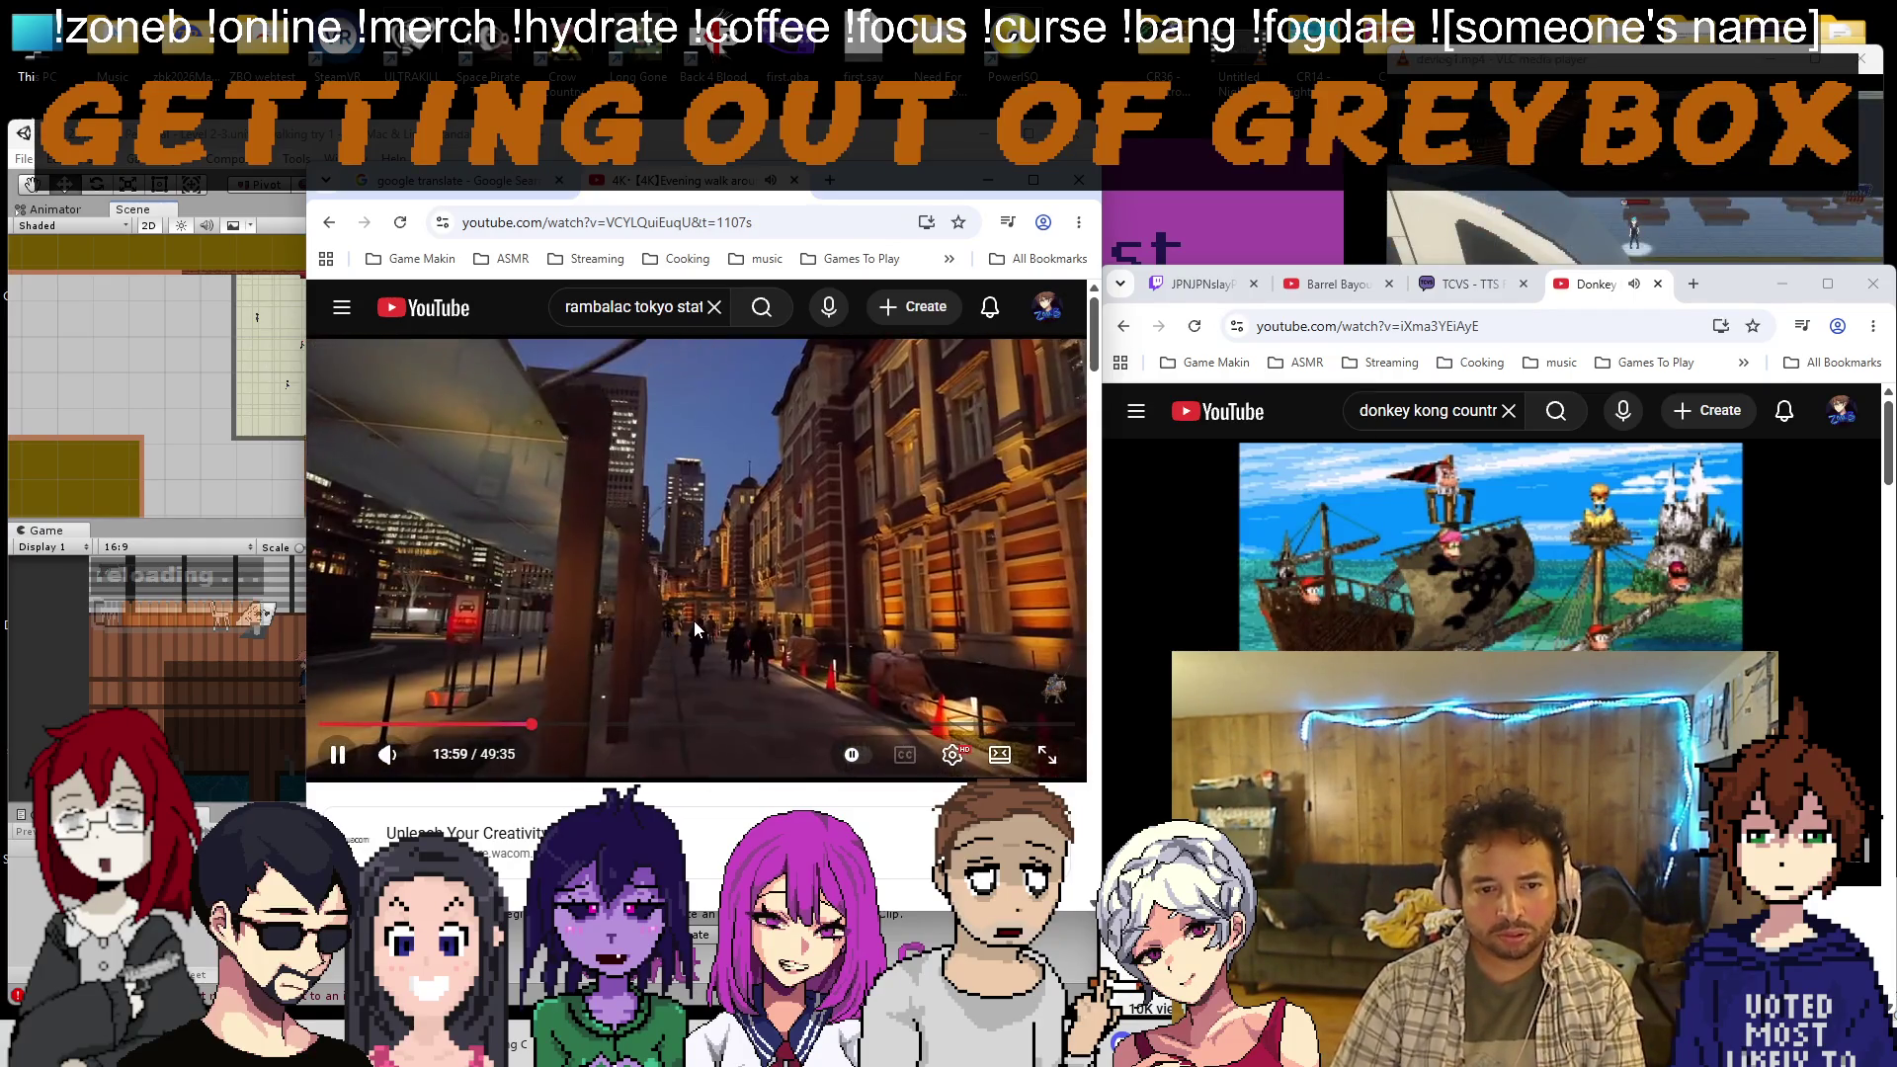
{"action": "key", "text": "Right"}
{"action": "key", "text": "Right"}
{"action": "key", "text": "Right"}
{"action": "key", "text": "Right"}
{"action": "key", "text": "Right"}
{"action": "key", "text": "Right"}
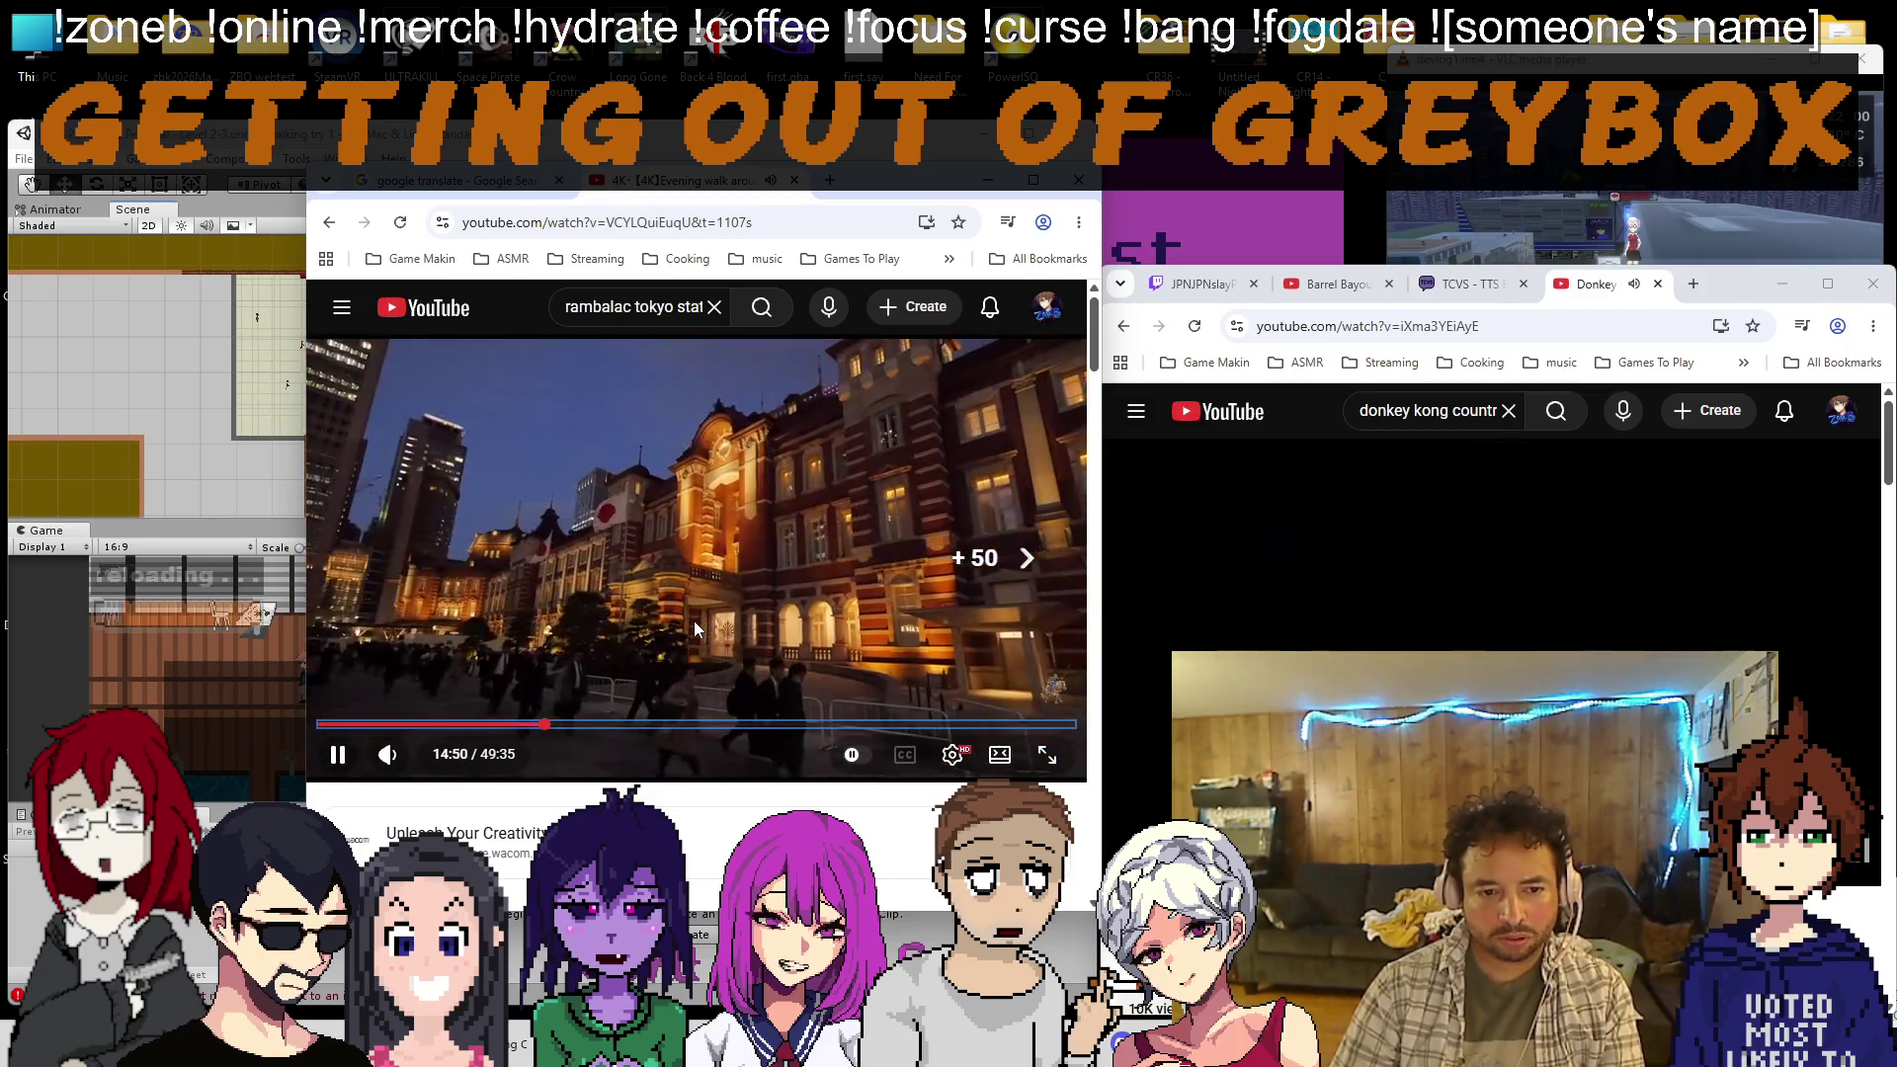
{"action": "key", "text": "Right"}
{"action": "key", "text": "Right"}
{"action": "key", "text": "Right"}
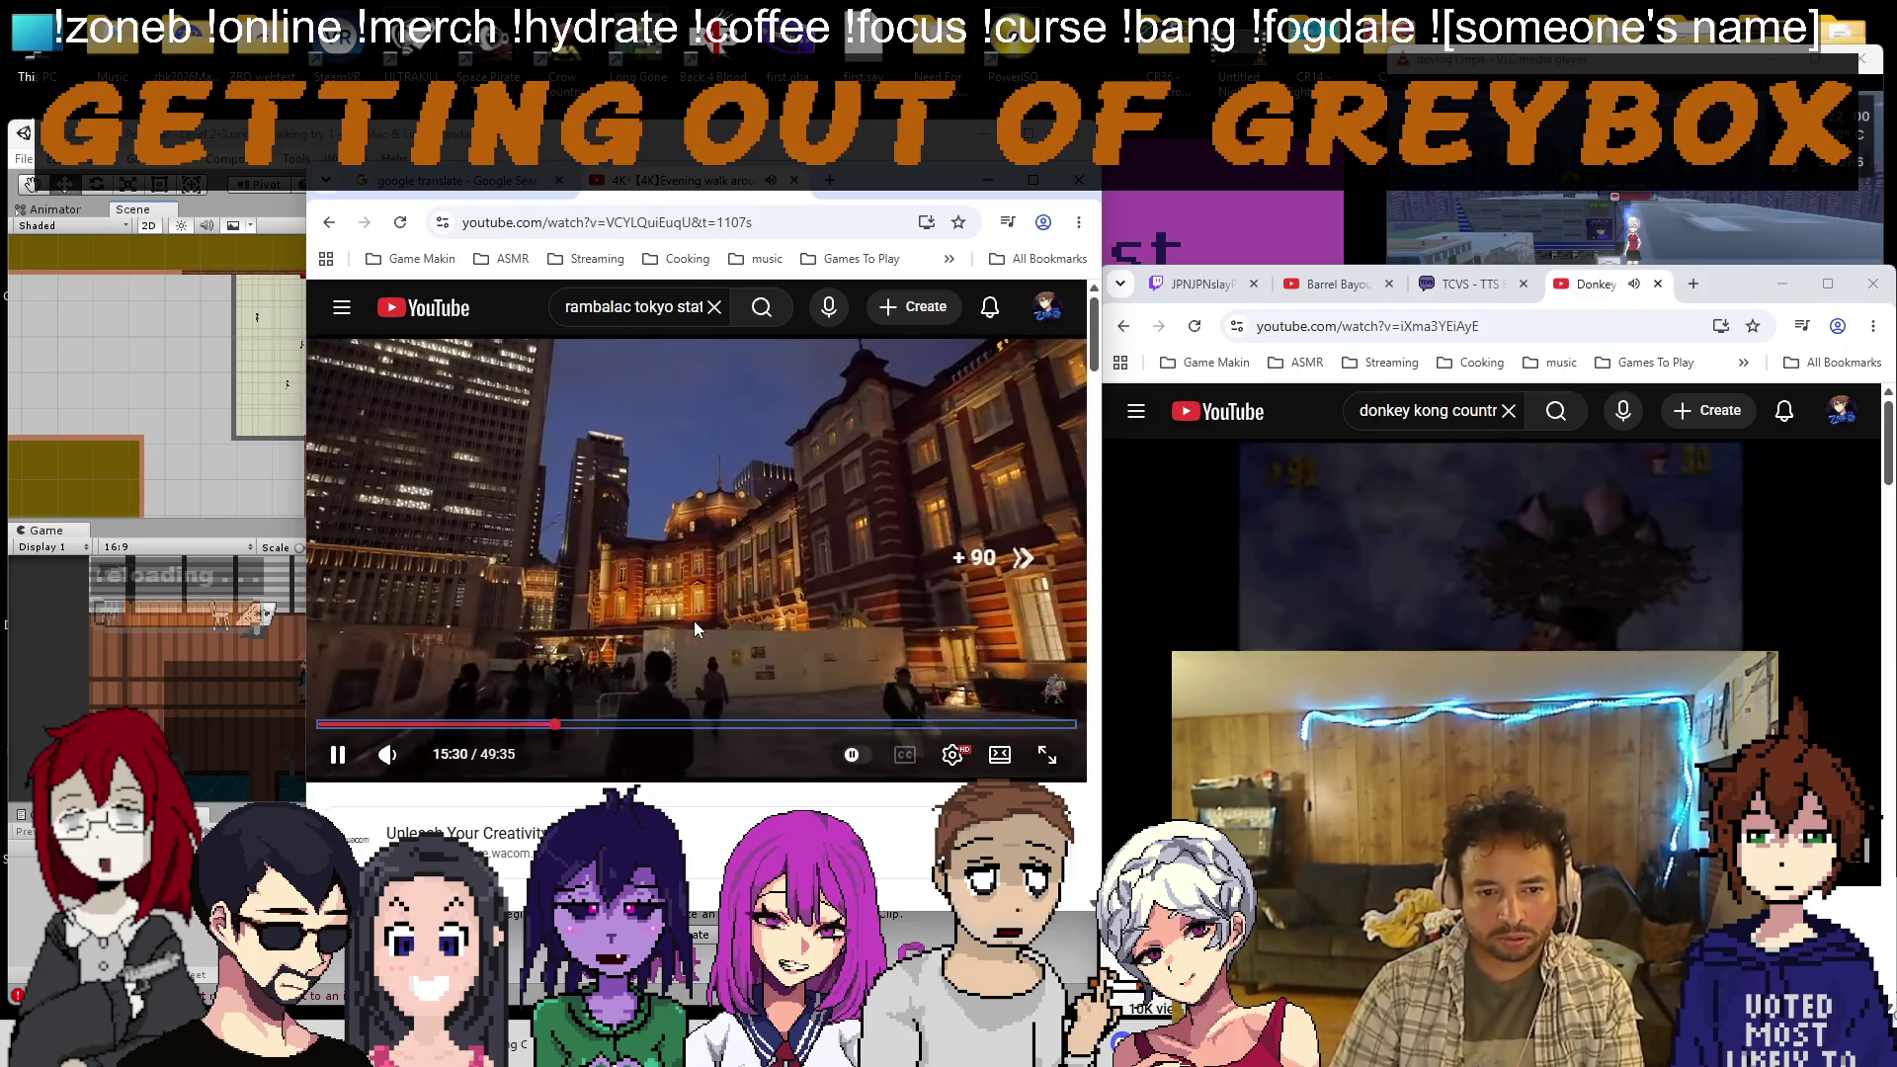
{"action": "key", "text": "Right"}
{"action": "key", "text": "Right"}
{"action": "key", "text": "Right"}
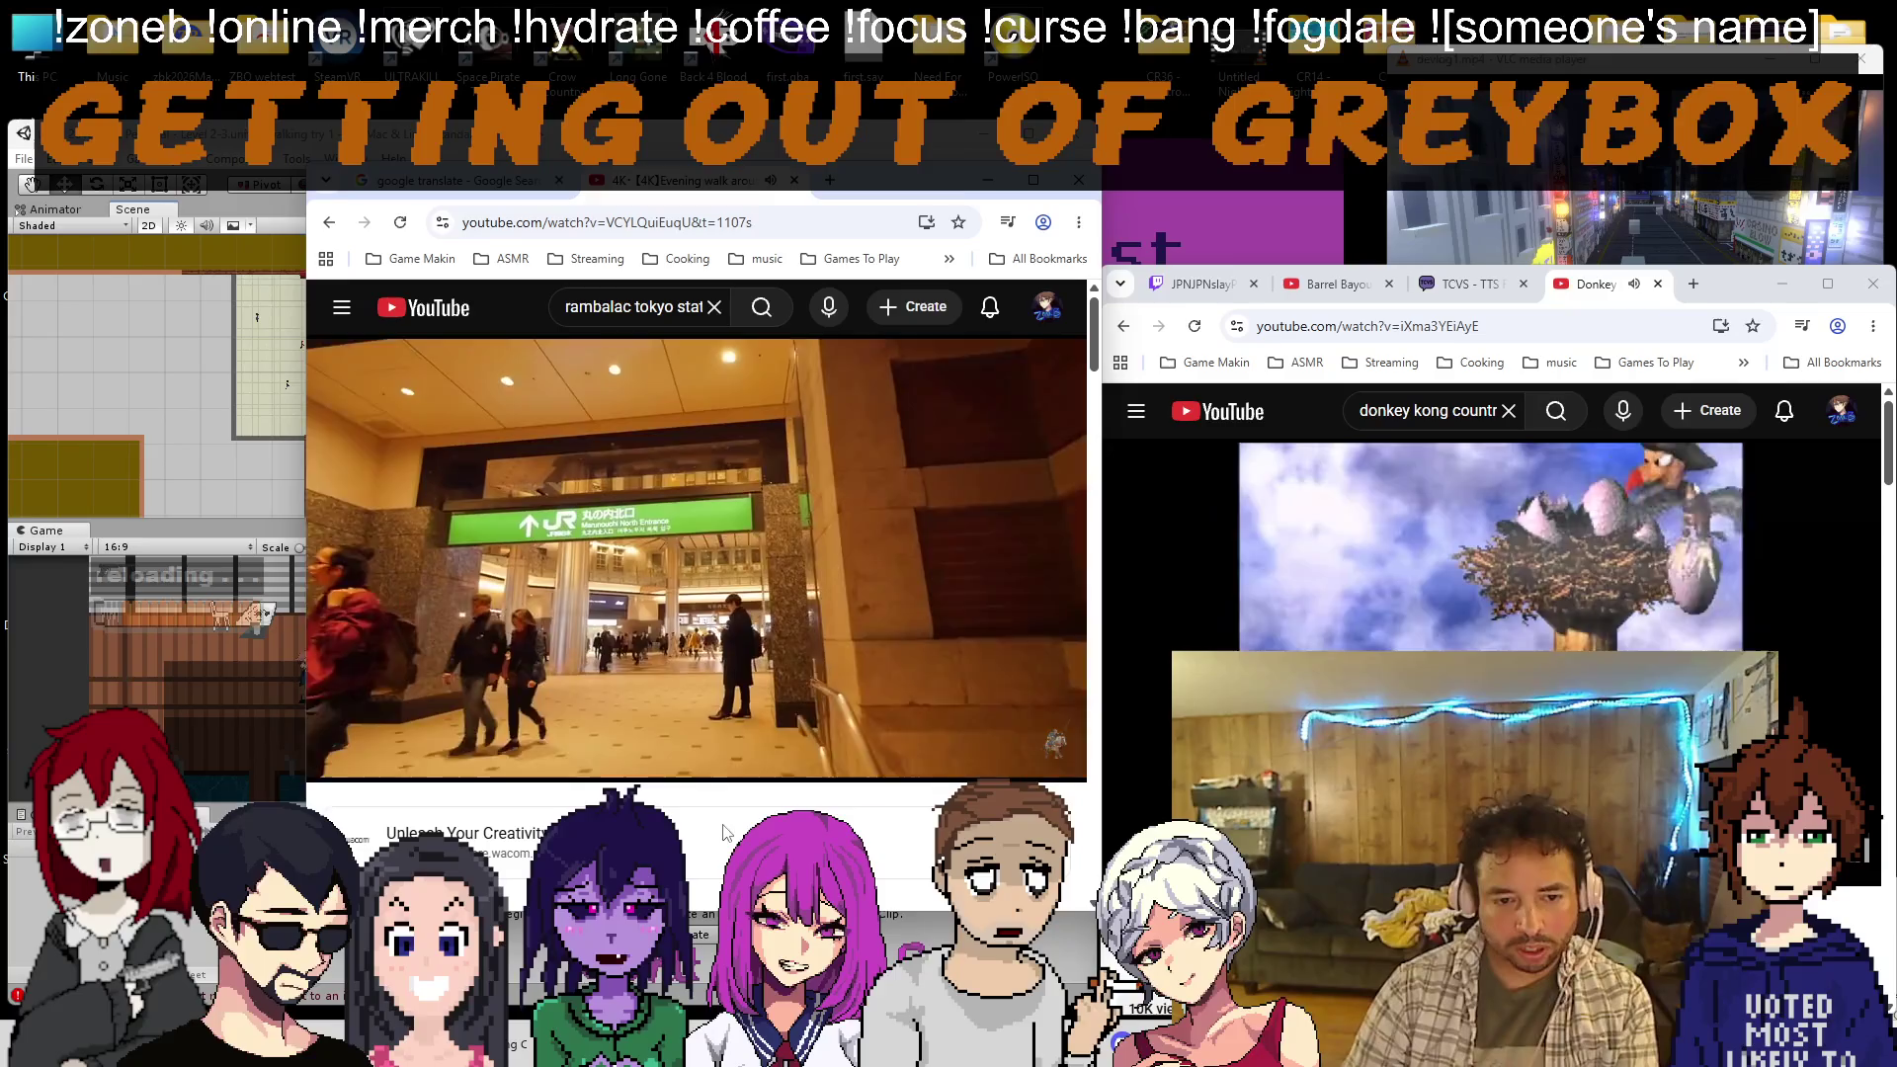
Pause and resume the walk video several times, then rewind it to about 16:29
{"action": "left_click", "coordinate": [678, 700]}
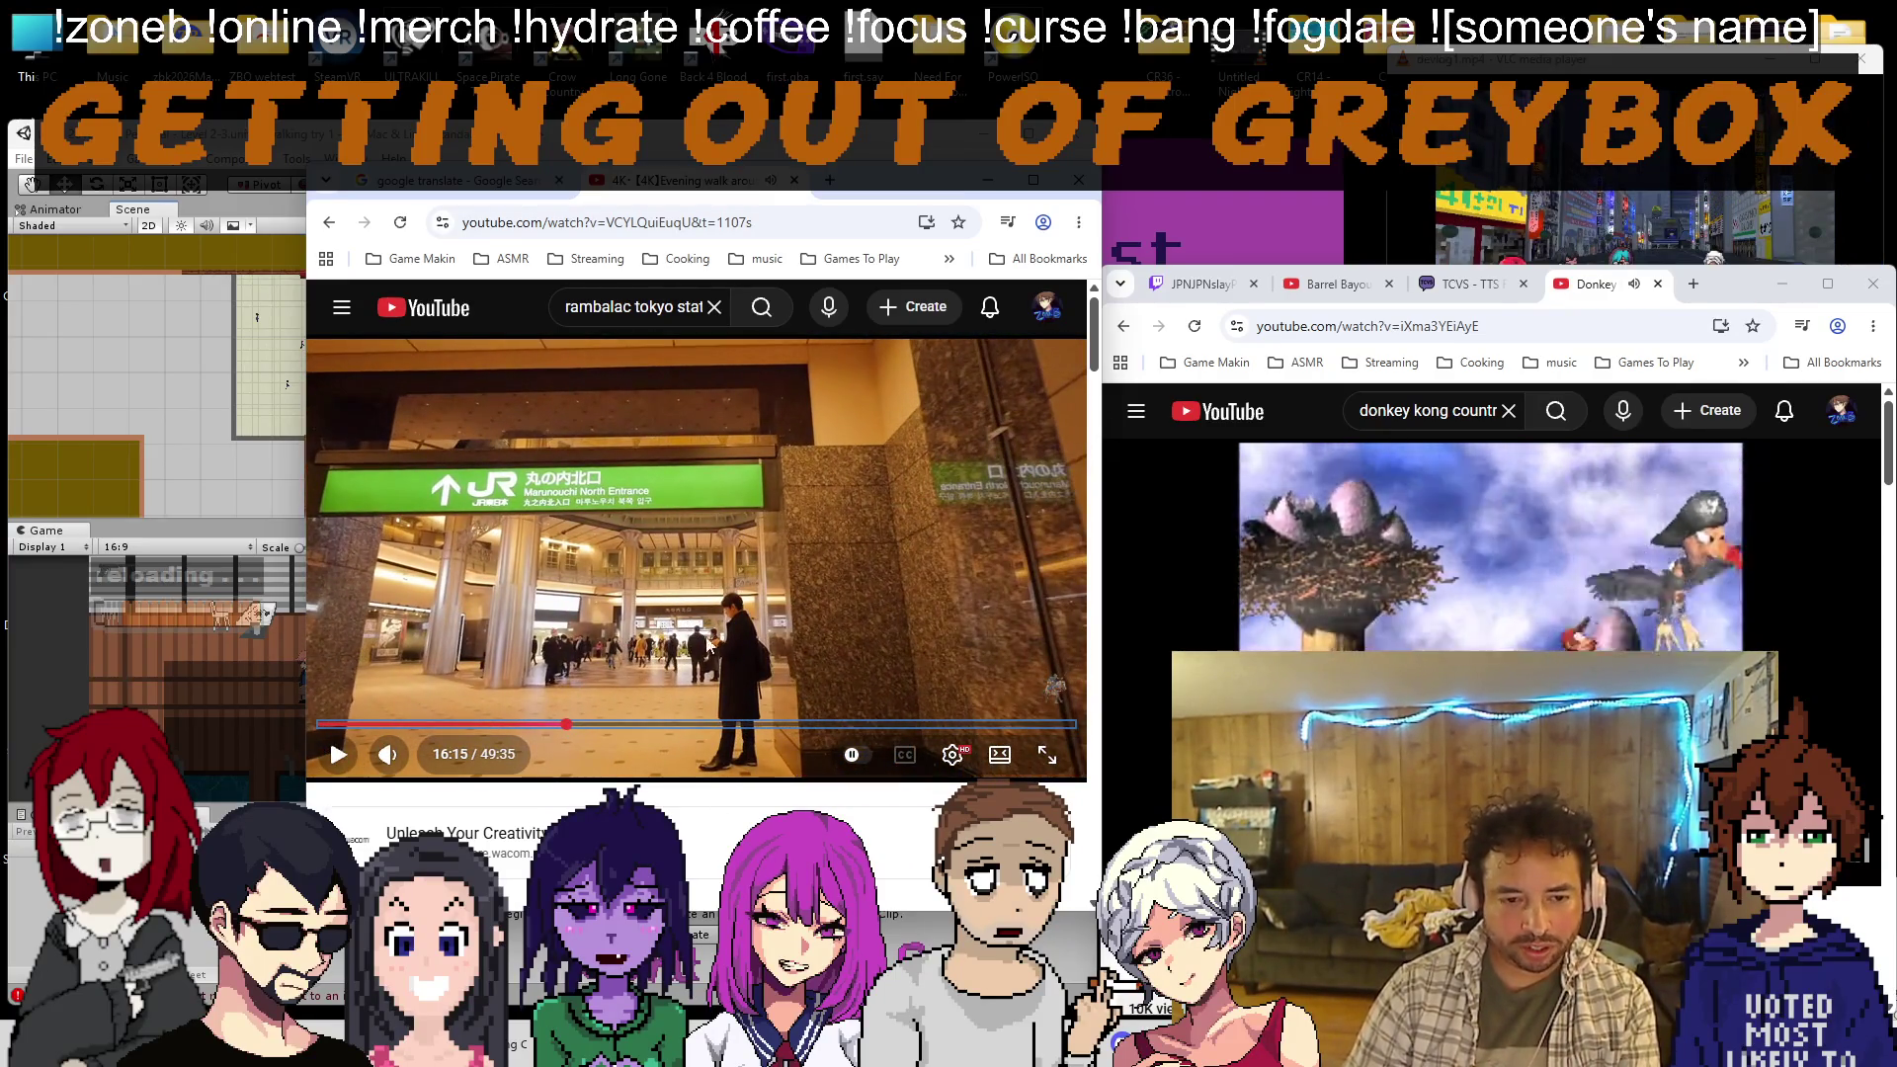
{"action": "left_click", "coordinate": [681, 656]}
{"action": "left_click", "coordinate": [729, 672]}
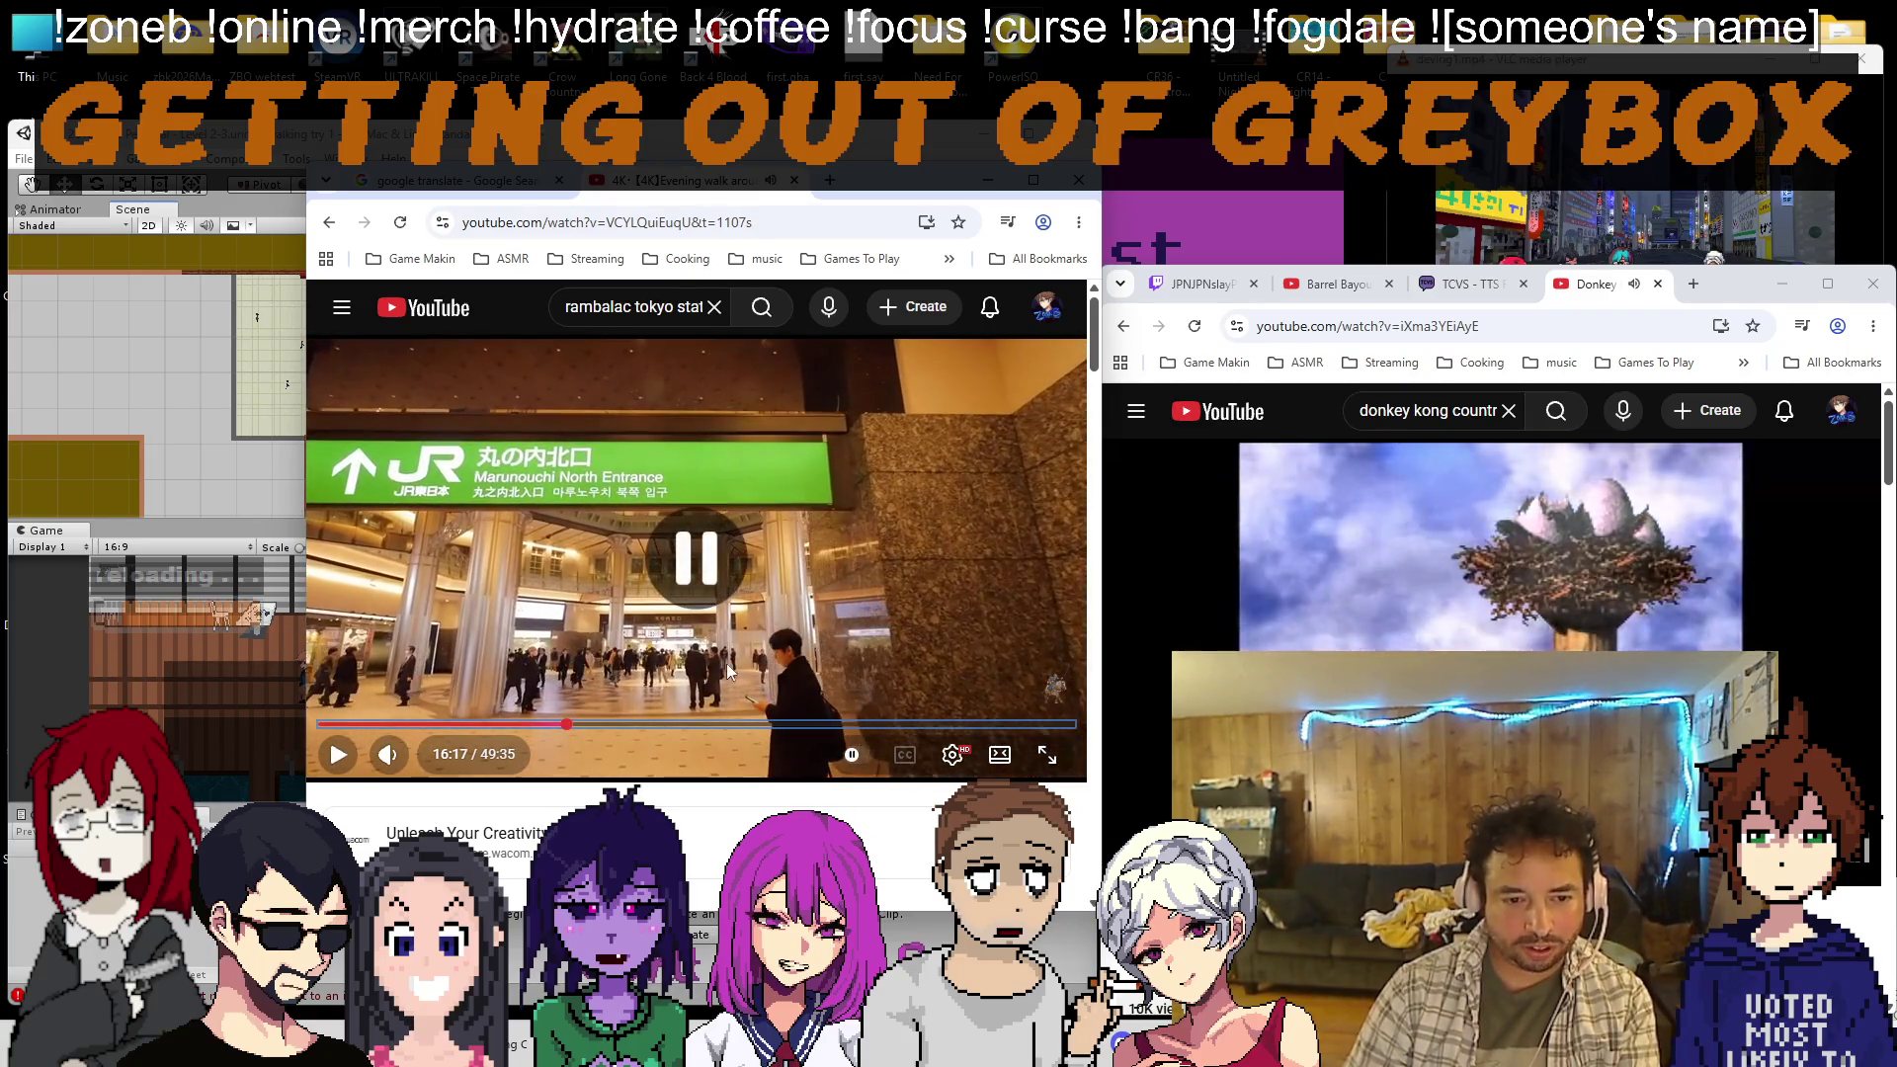
{"action": "left_click", "coordinate": [670, 657]}
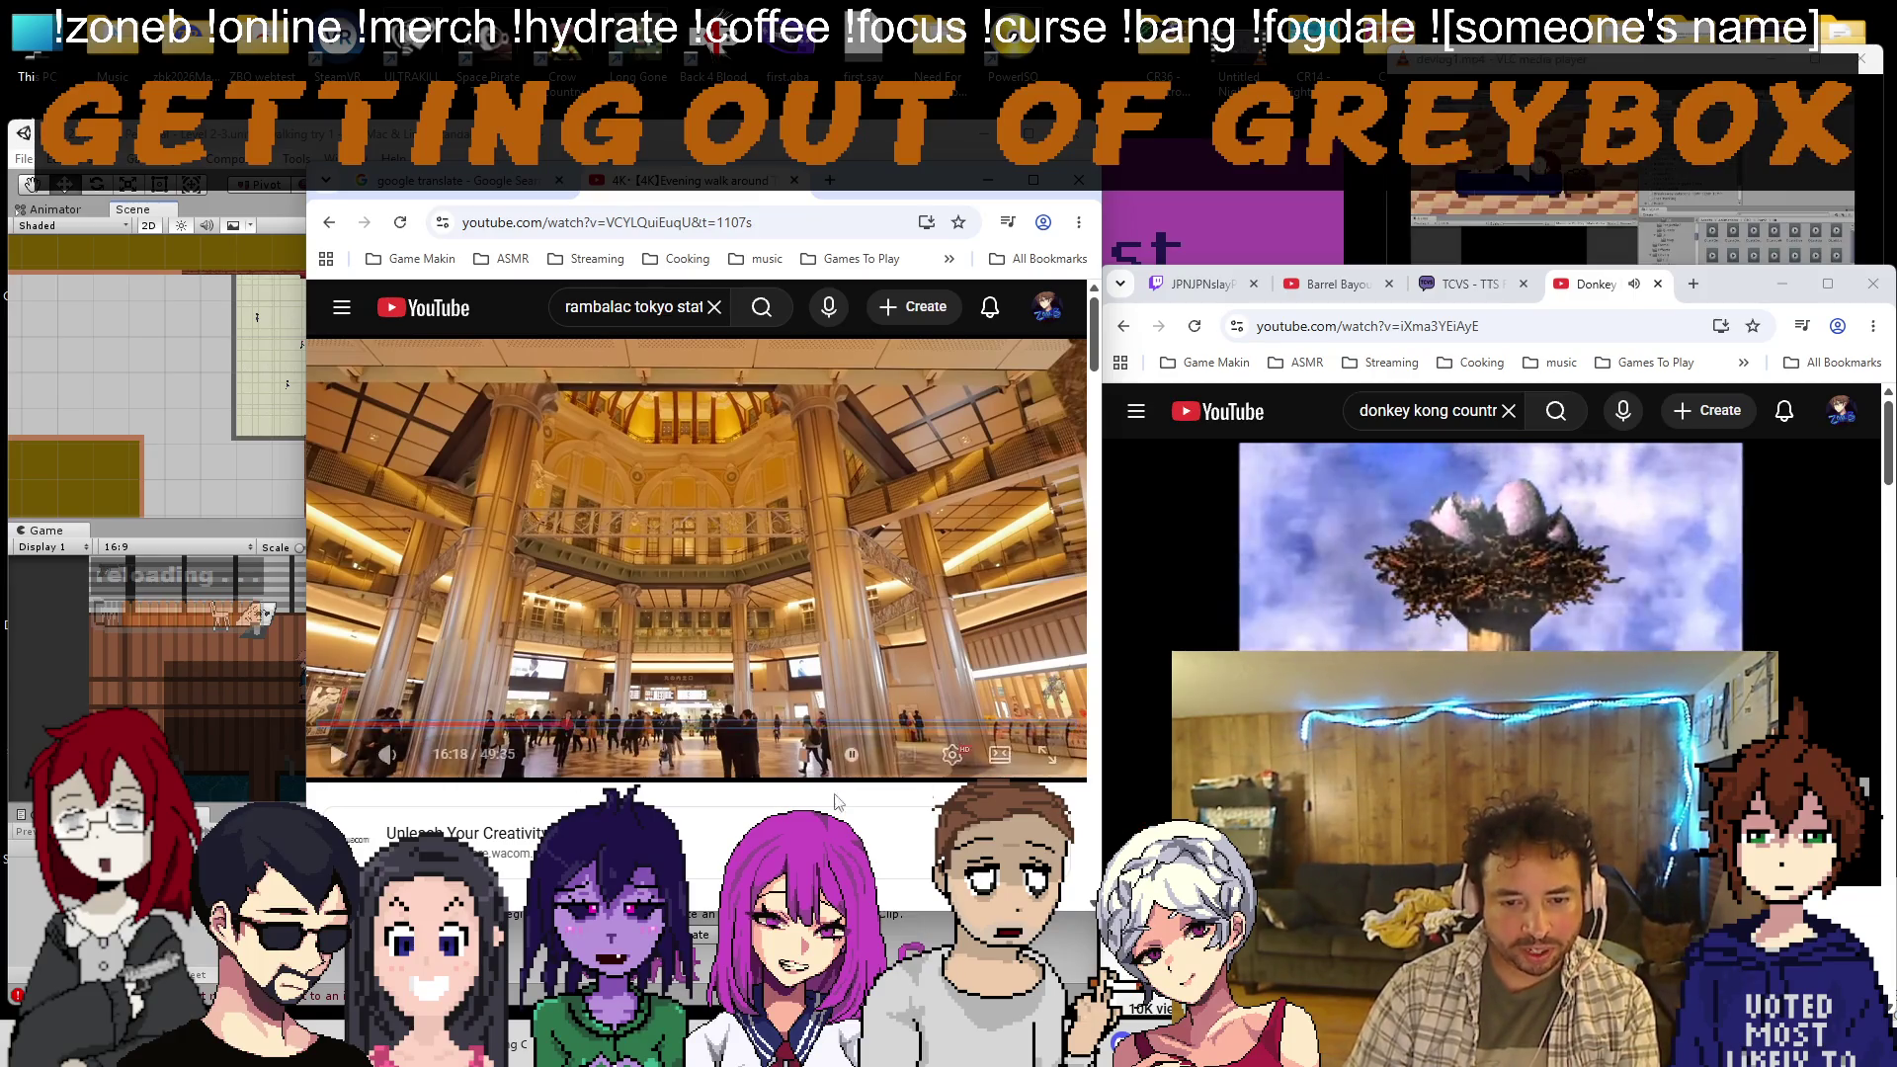
{"action": "key", "text": "space"}
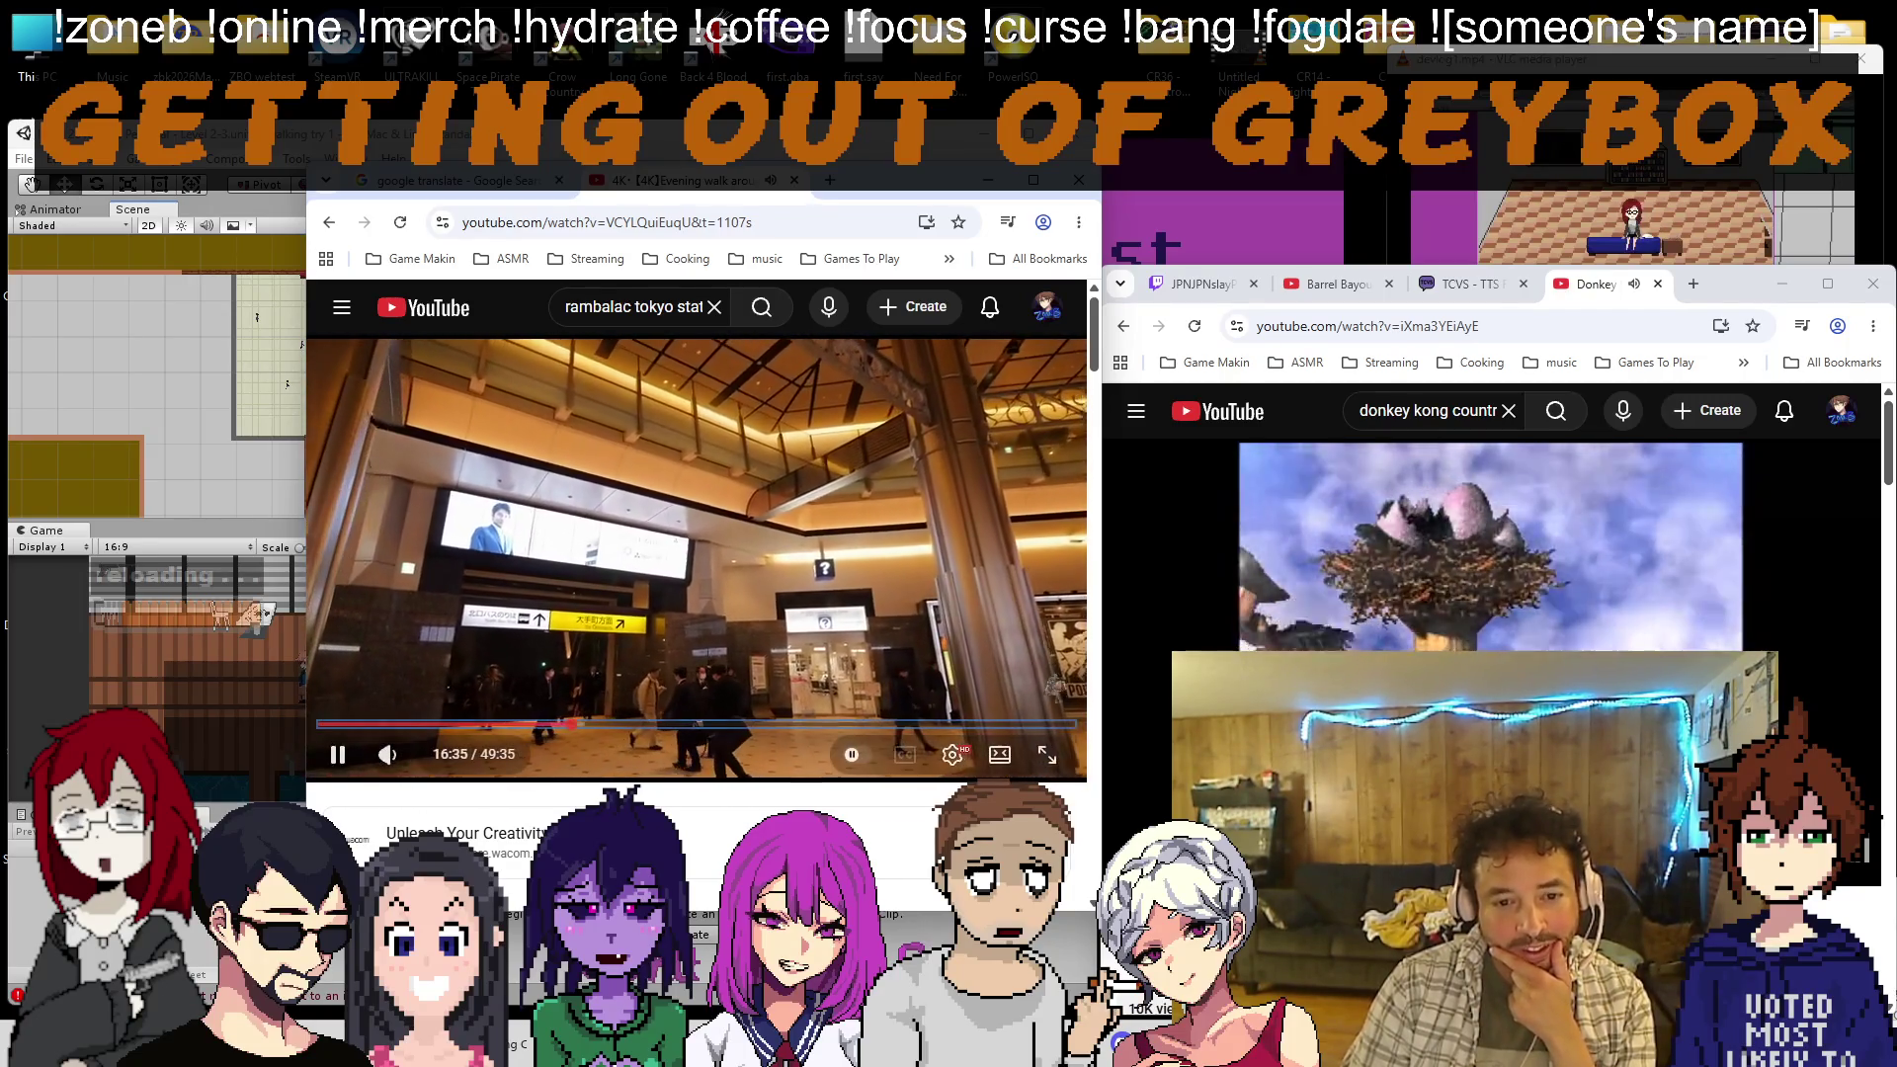
{"action": "key", "text": "space"}
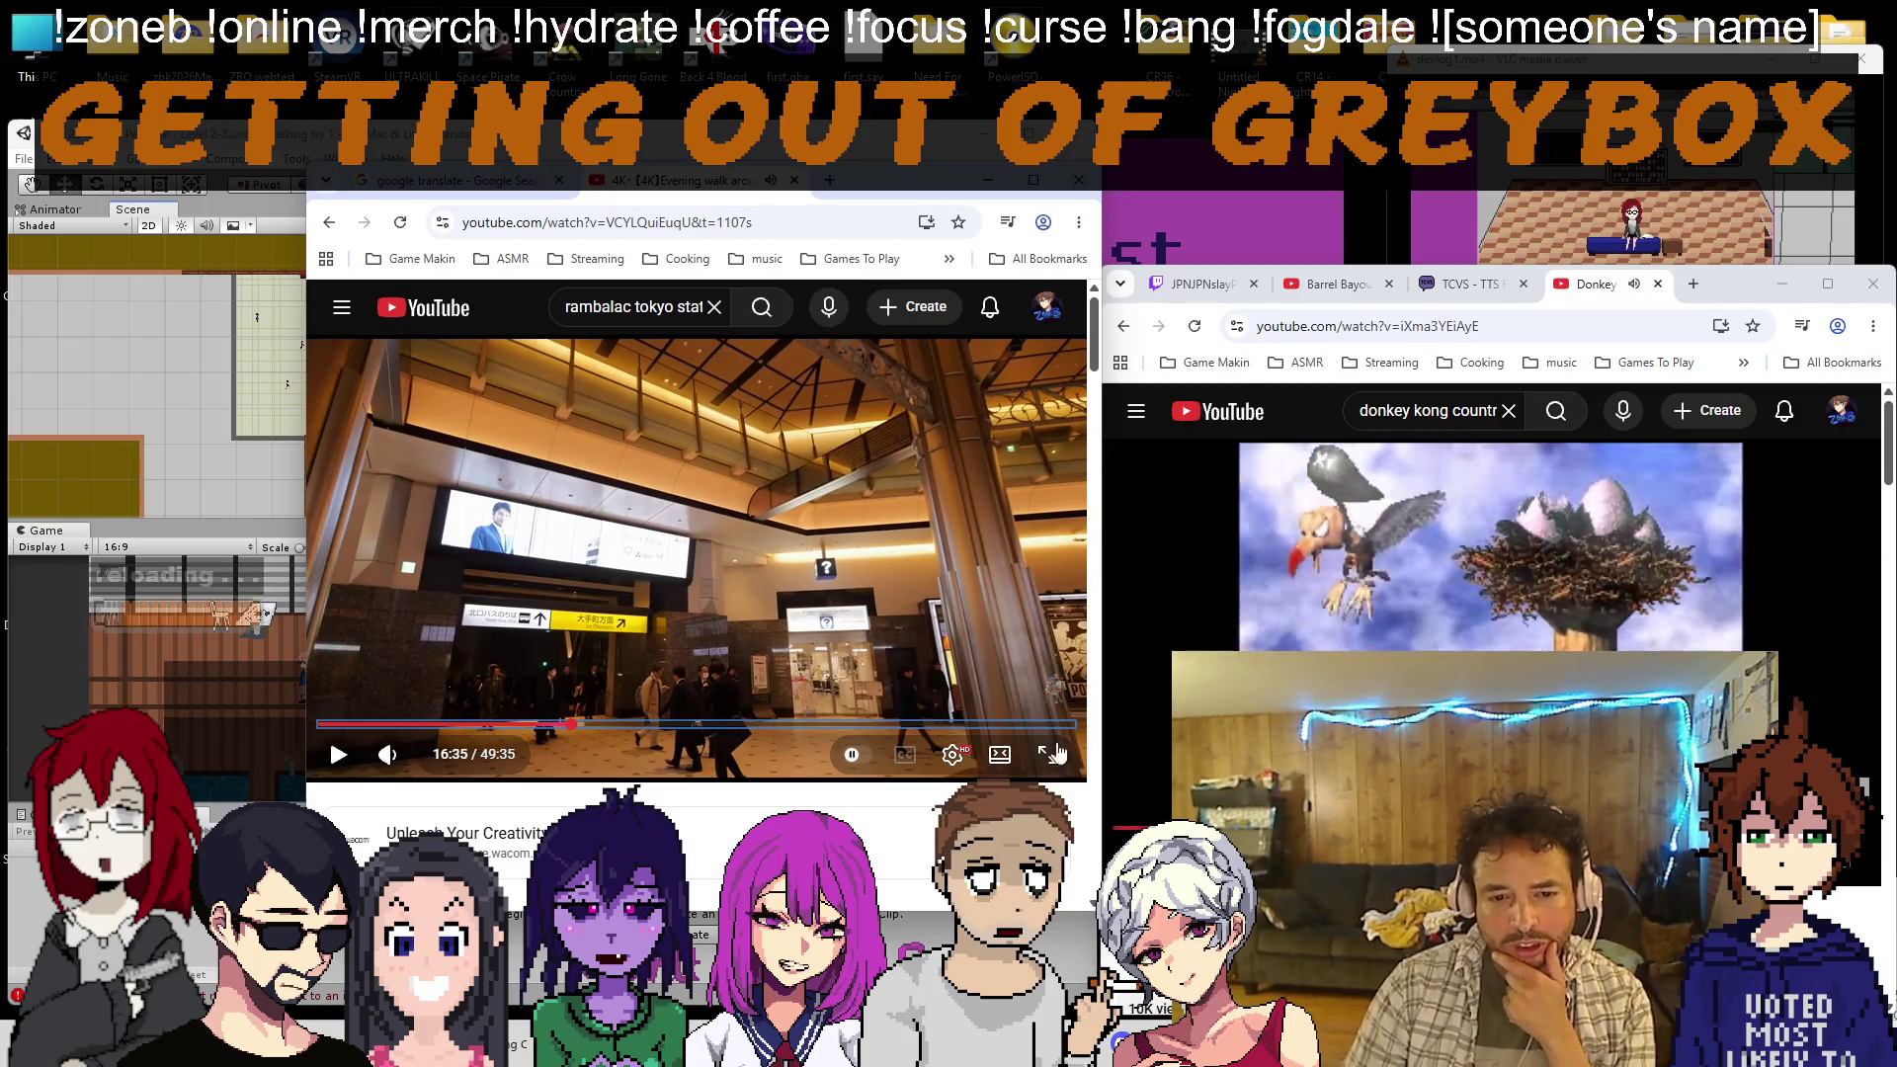
{"action": "left_click", "coordinate": [887, 696]}
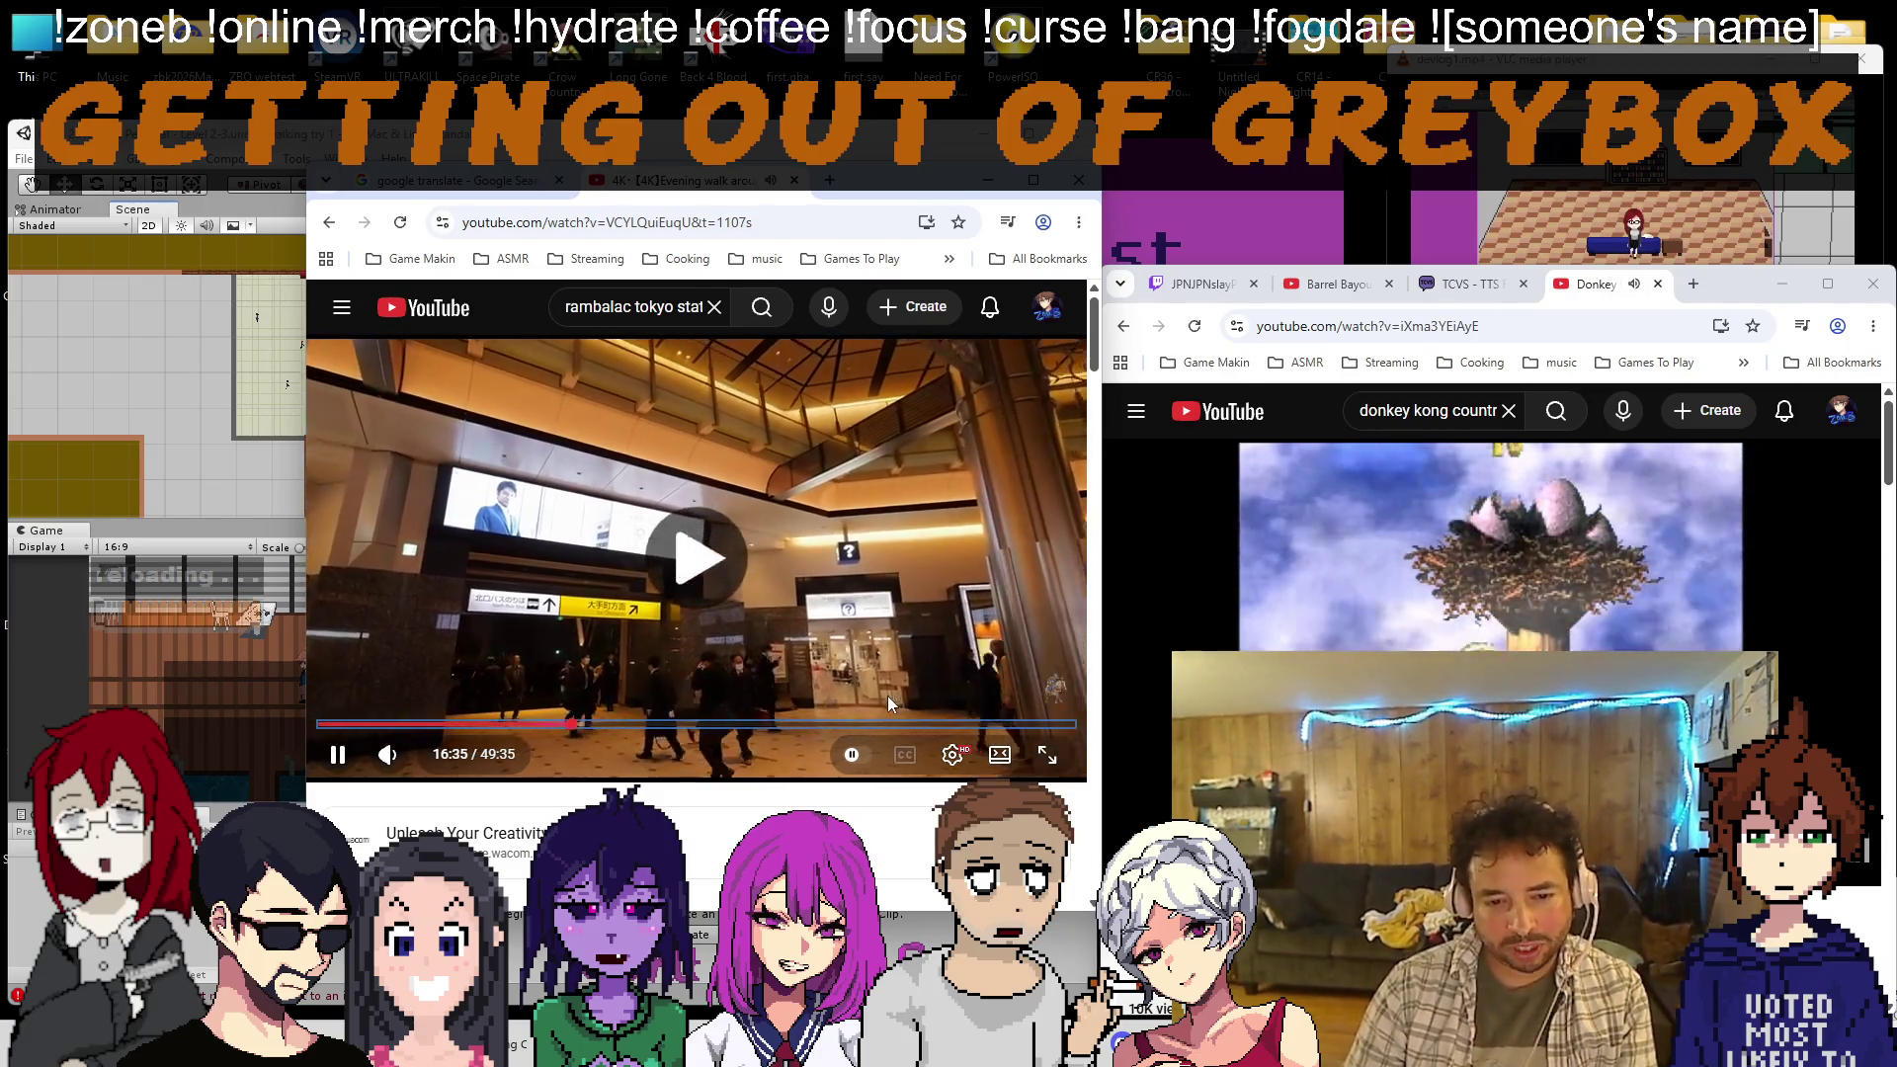
{"action": "left_click", "coordinate": [905, 696]}
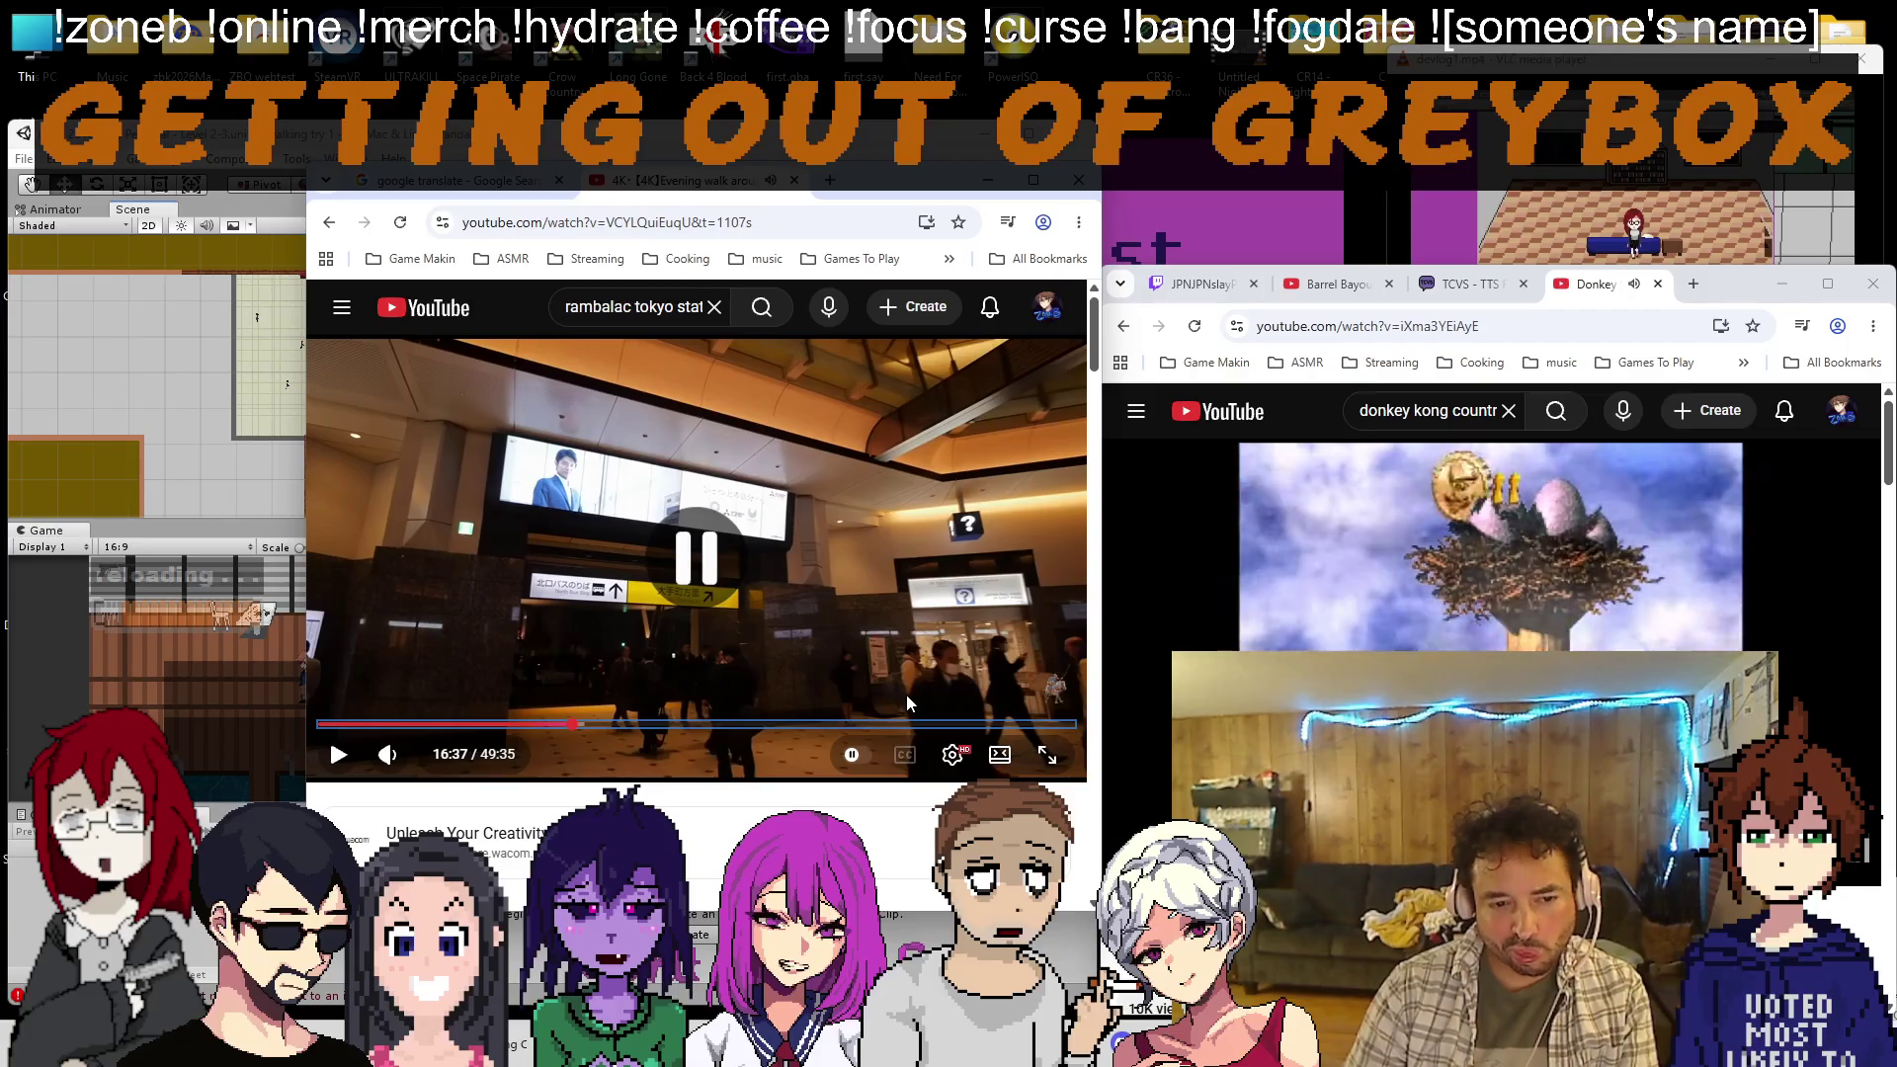
{"action": "left_click", "coordinate": [905, 694]}
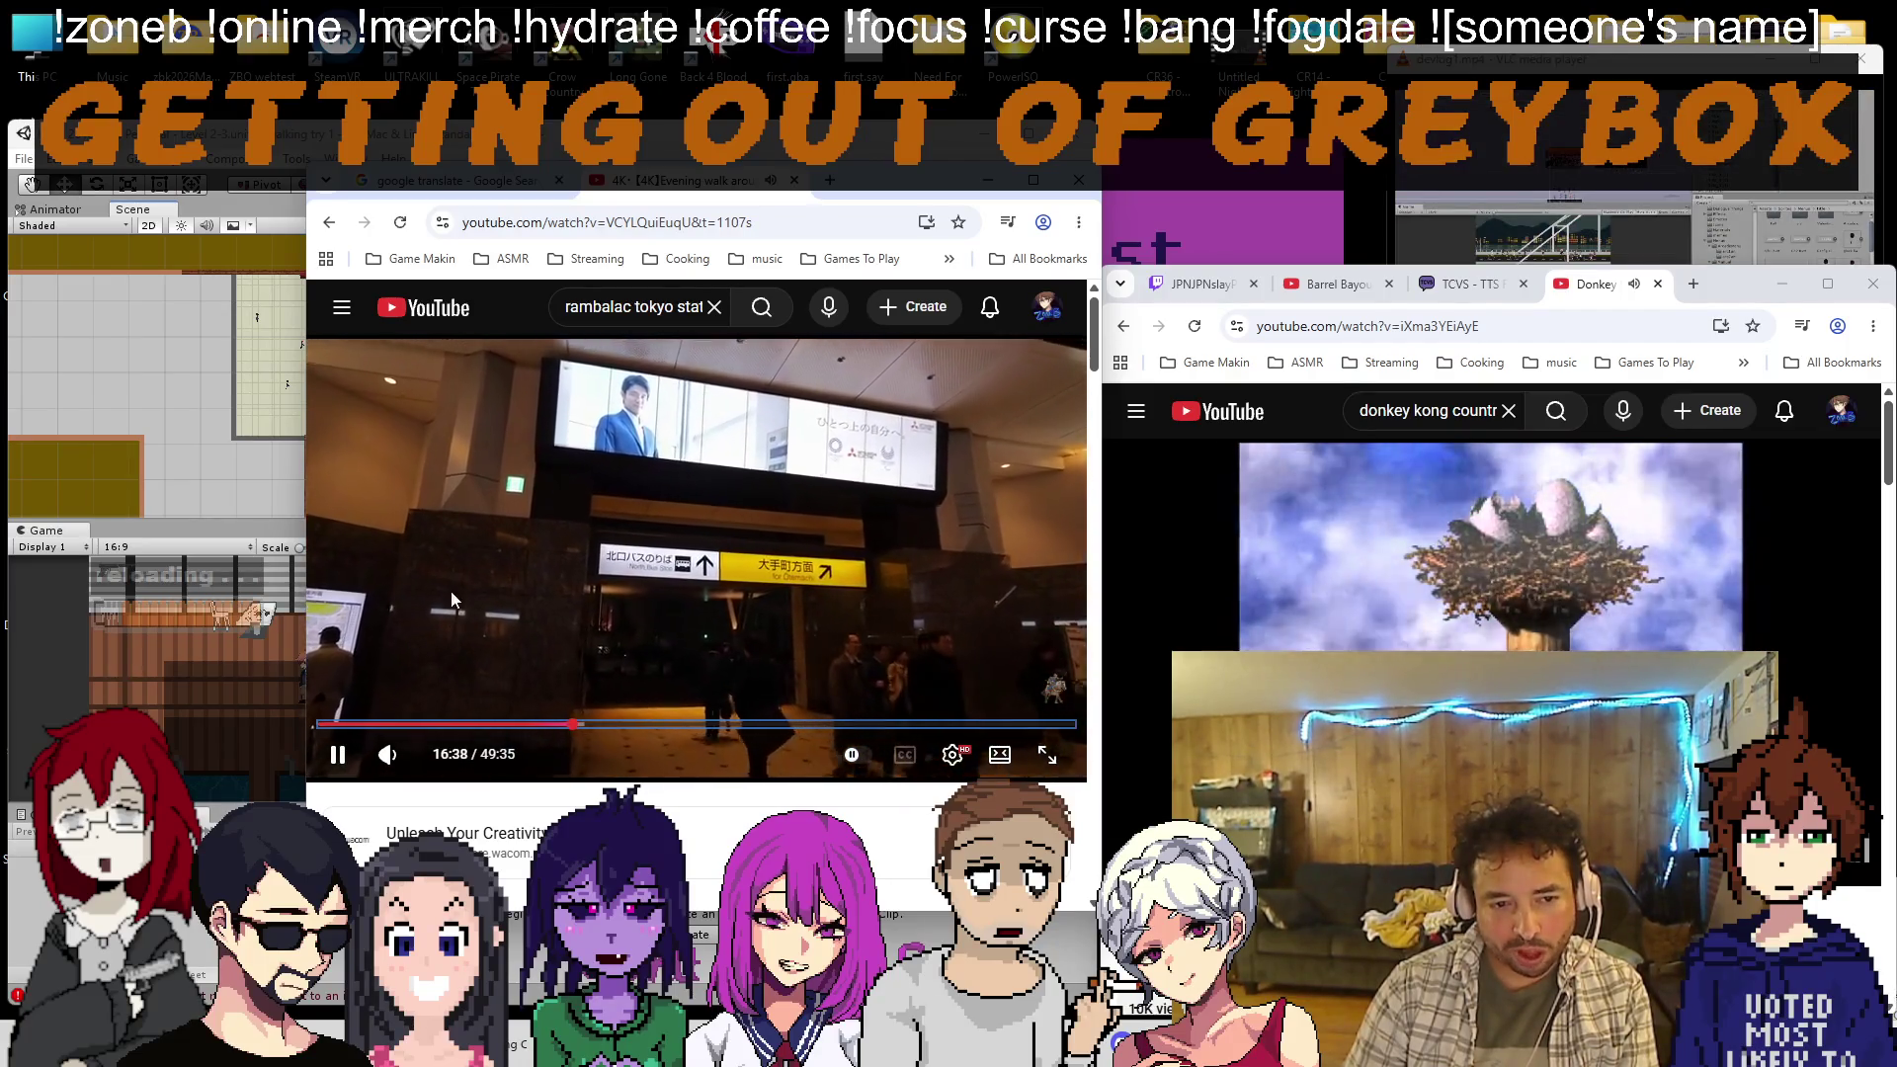
{"action": "key", "text": "Left"}
{"action": "key", "text": "Left"}
{"action": "key", "text": "Left"}
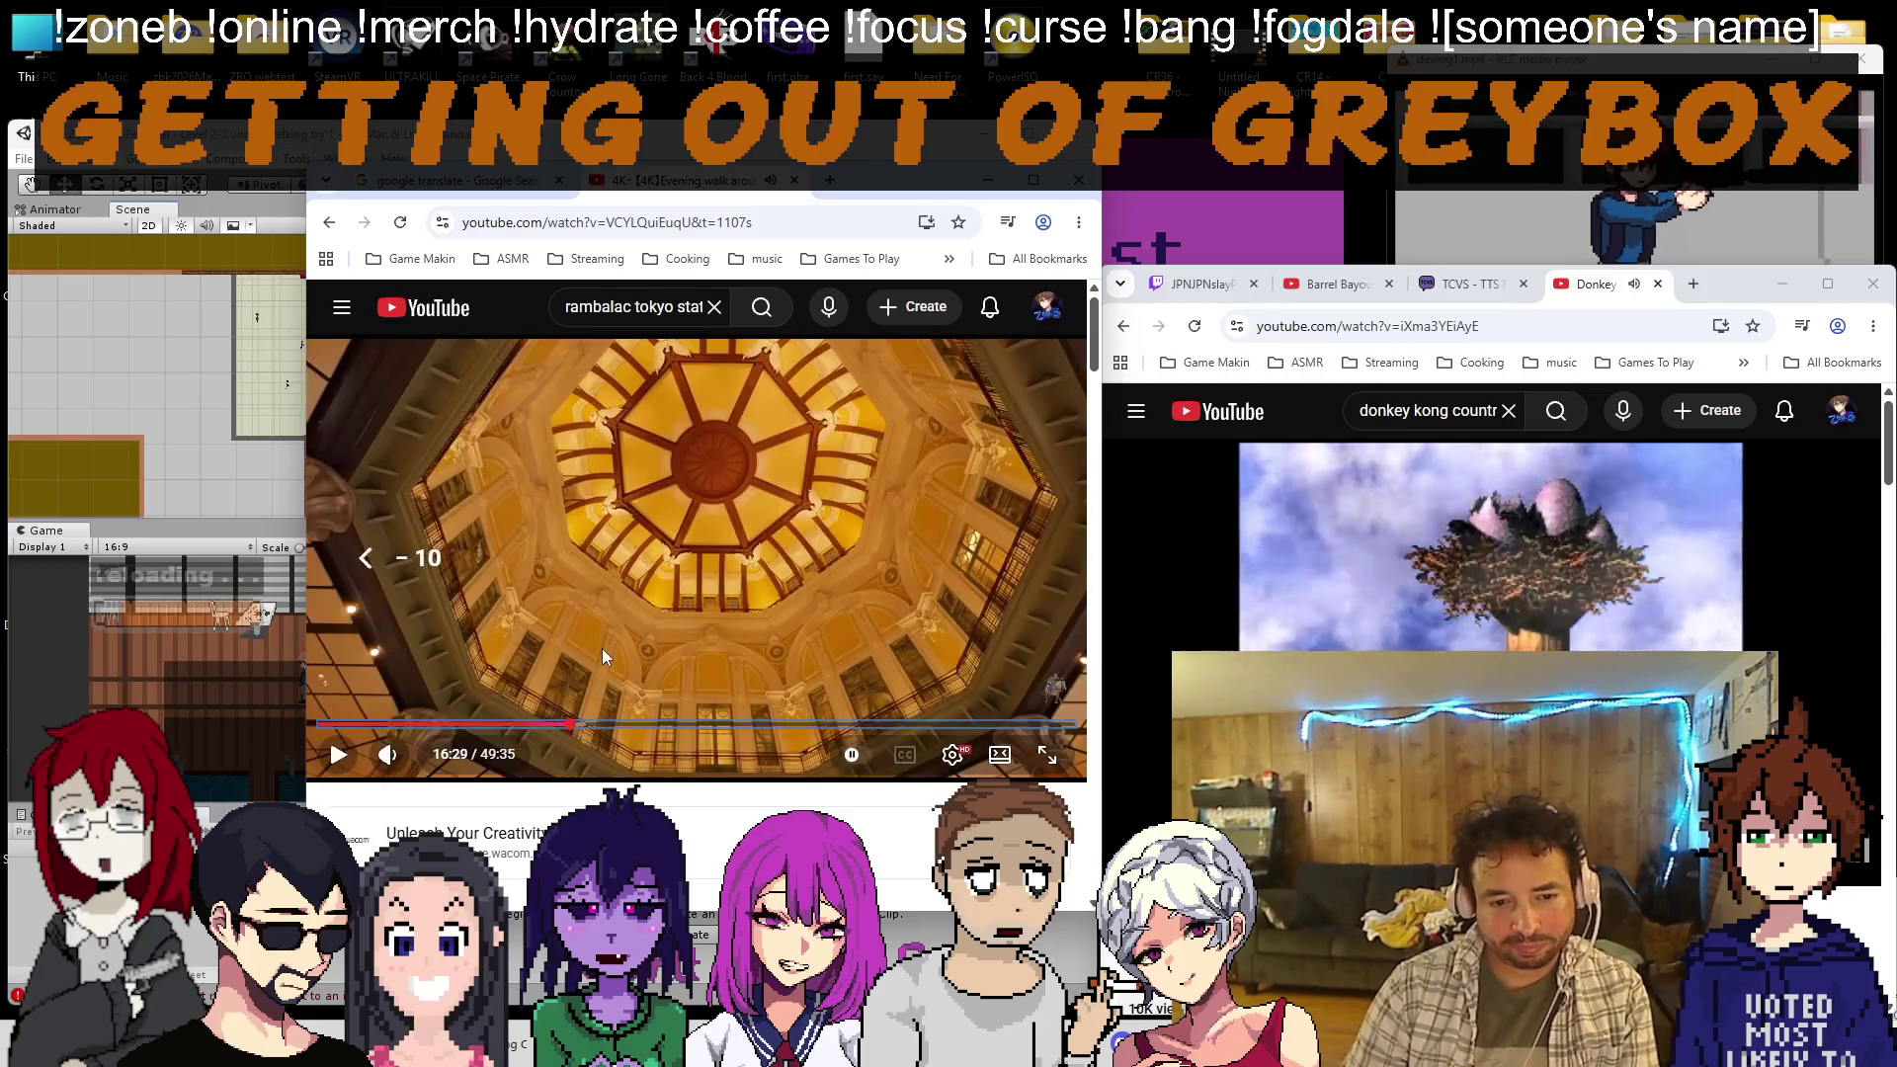
Go back to the rambalac search results and open the Lost in Shinjuku Underground video
{"action": "scroll", "coordinate": [601, 648], "scroll_direction": "down", "scroll_amount": 10}
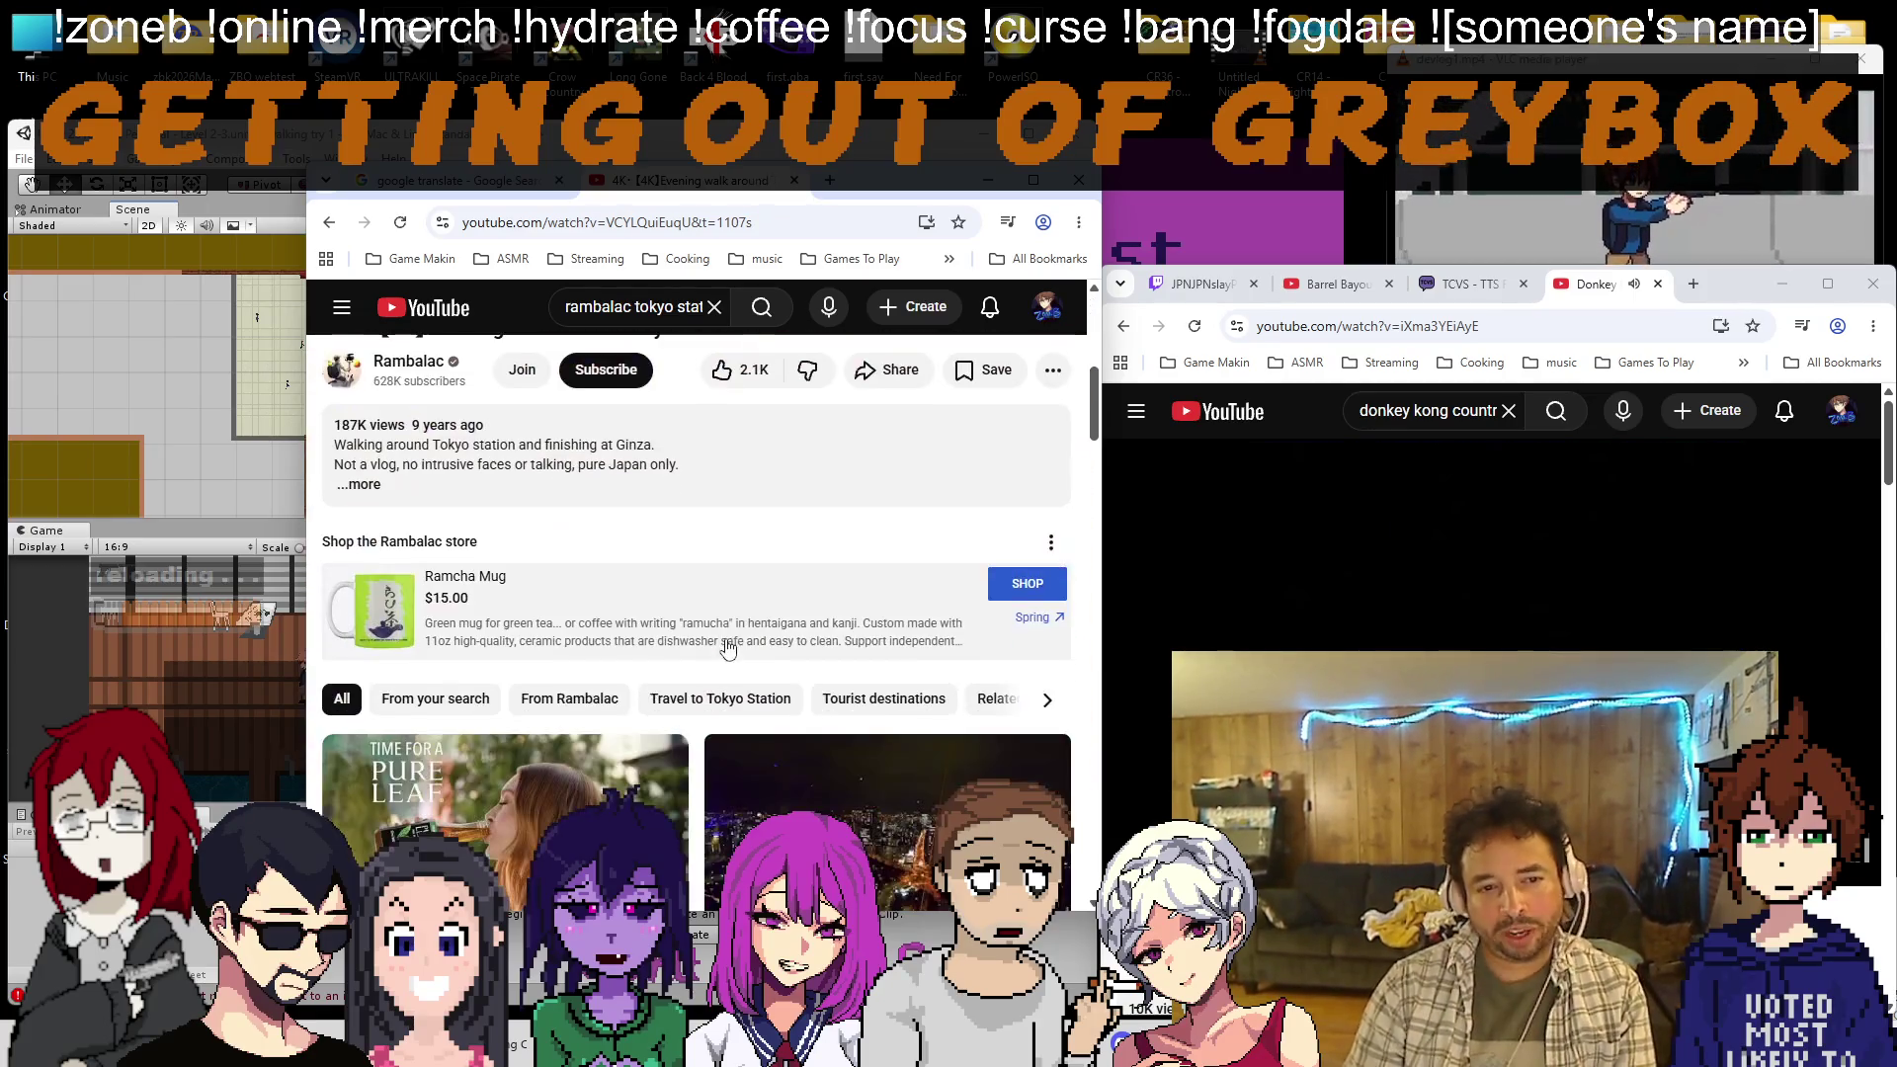
{"action": "scroll", "coordinate": [603, 591], "scroll_direction": "down", "scroll_amount": 8}
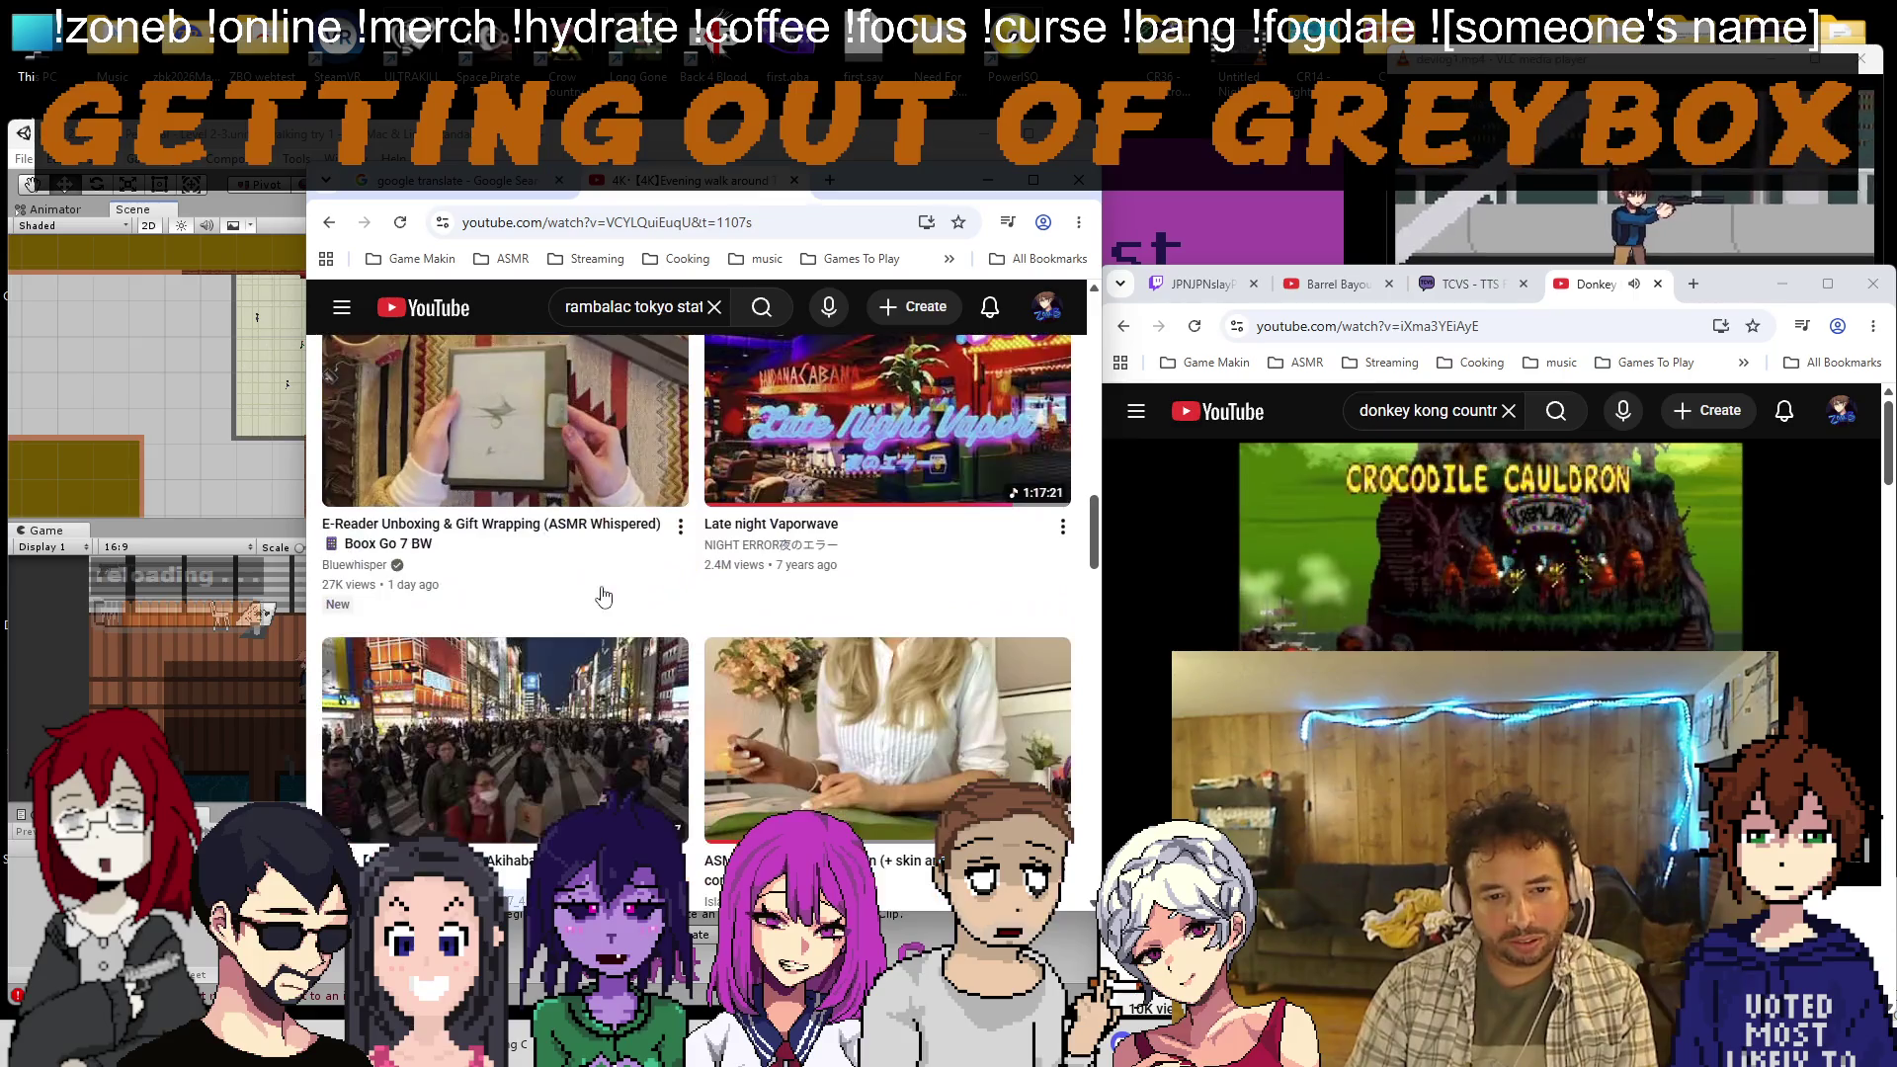
{"action": "scroll", "coordinate": [544, 559], "scroll_direction": "down", "scroll_amount": 10}
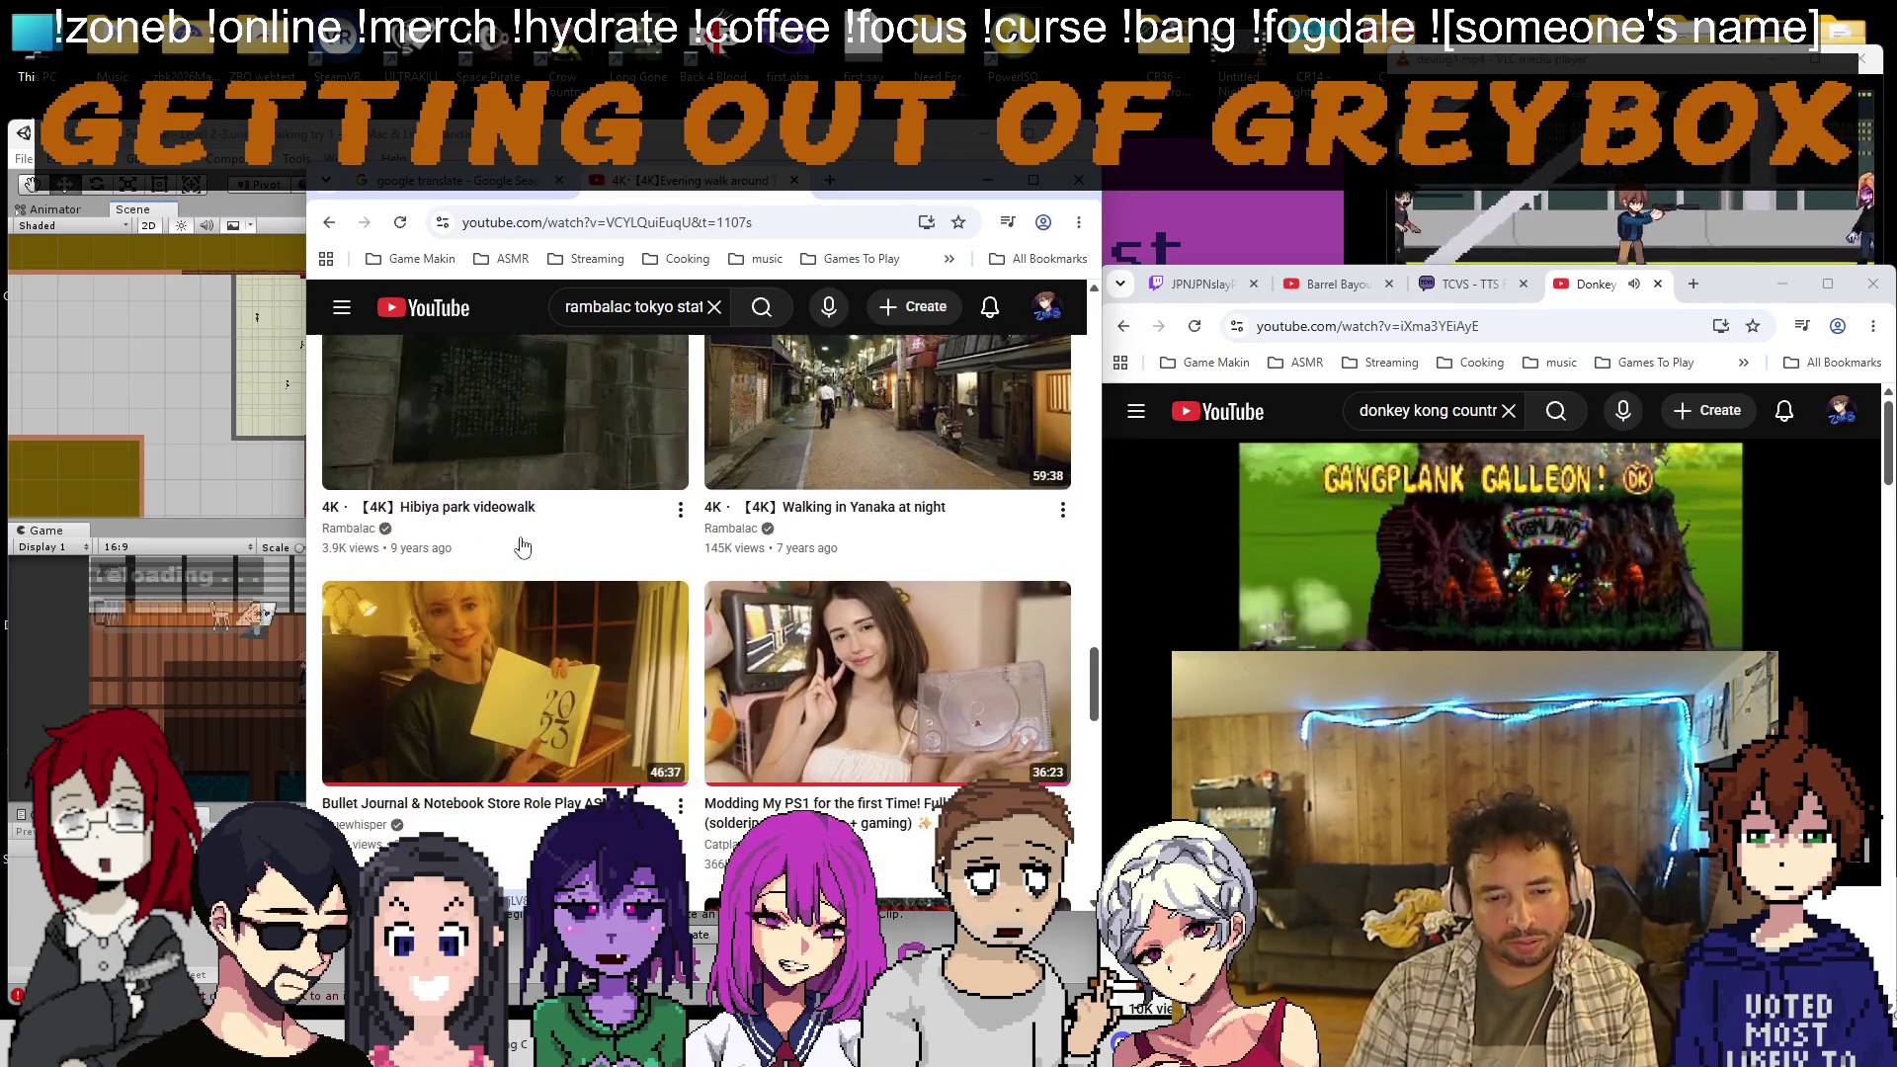
{"action": "left_click", "coordinate": [327, 226]}
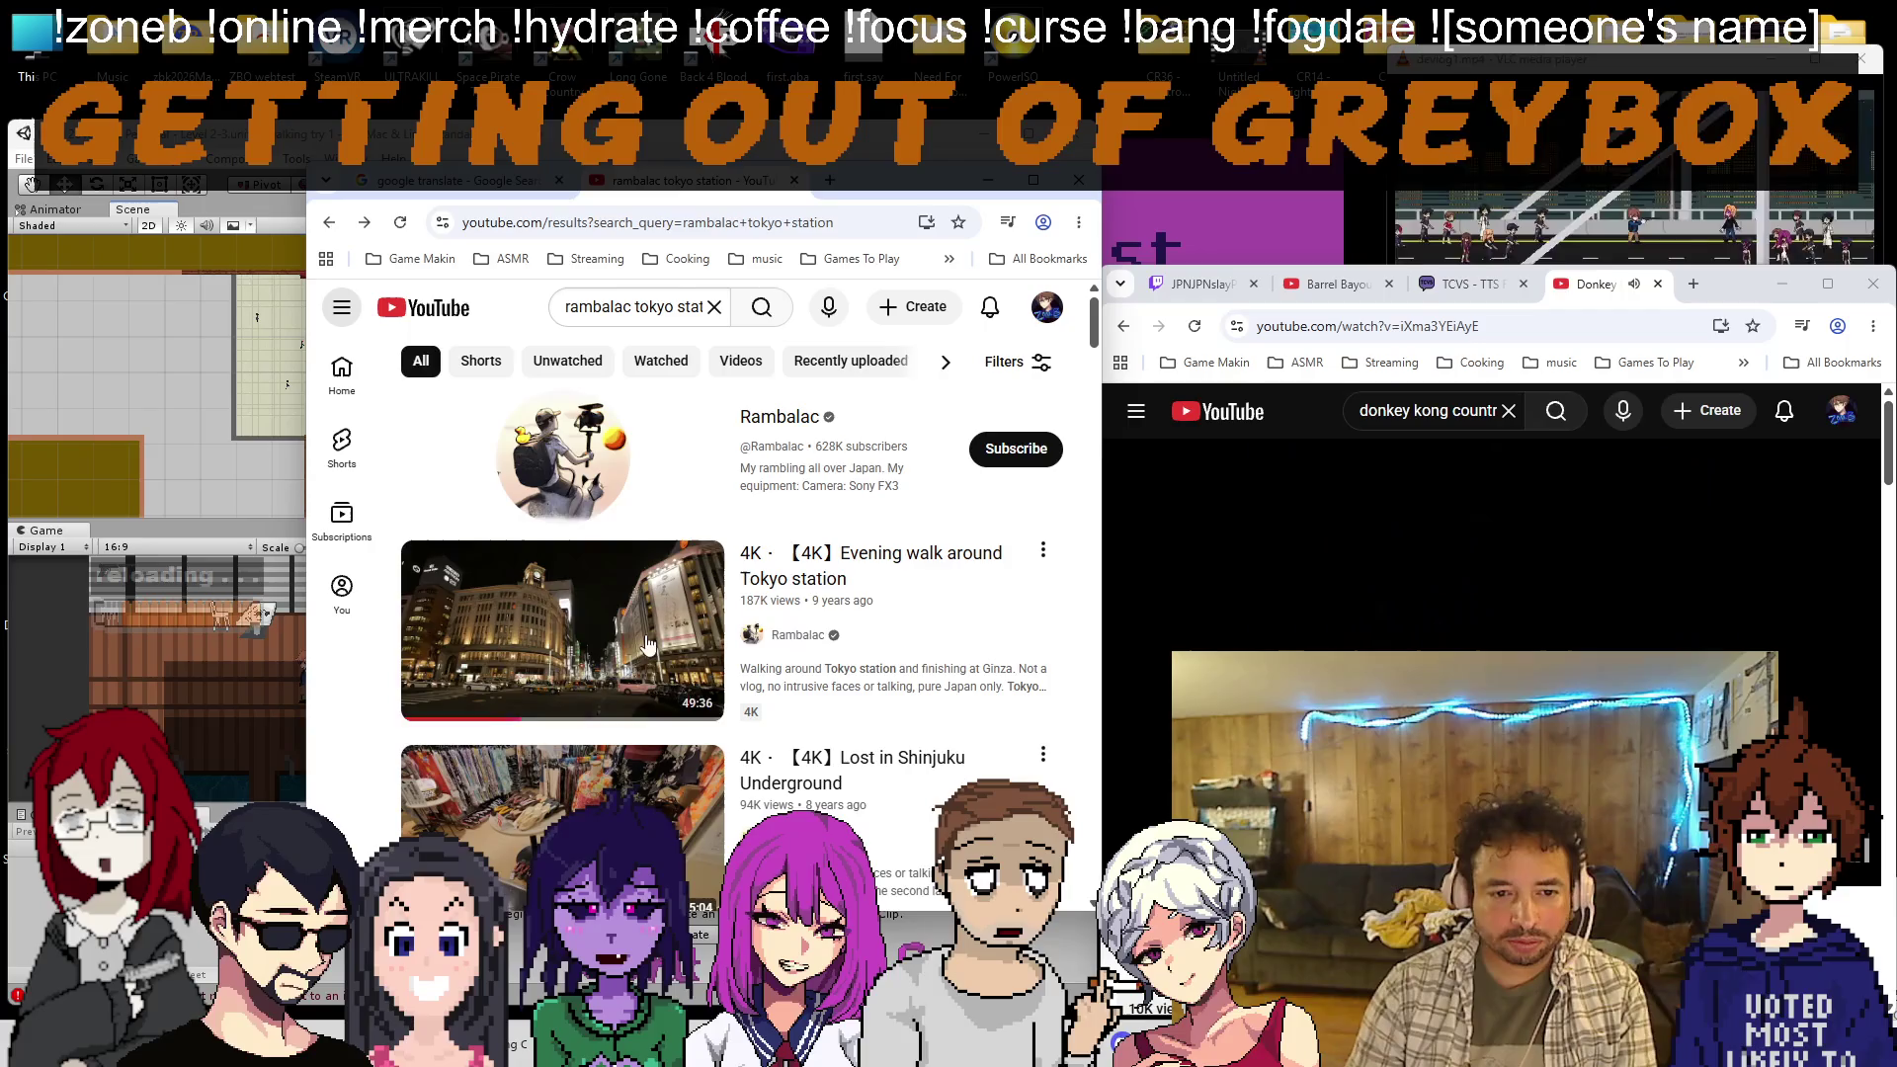
{"action": "scroll", "coordinate": [642, 632], "scroll_direction": "down", "scroll_amount": 2}
{"action": "left_click", "coordinate": [629, 608]}
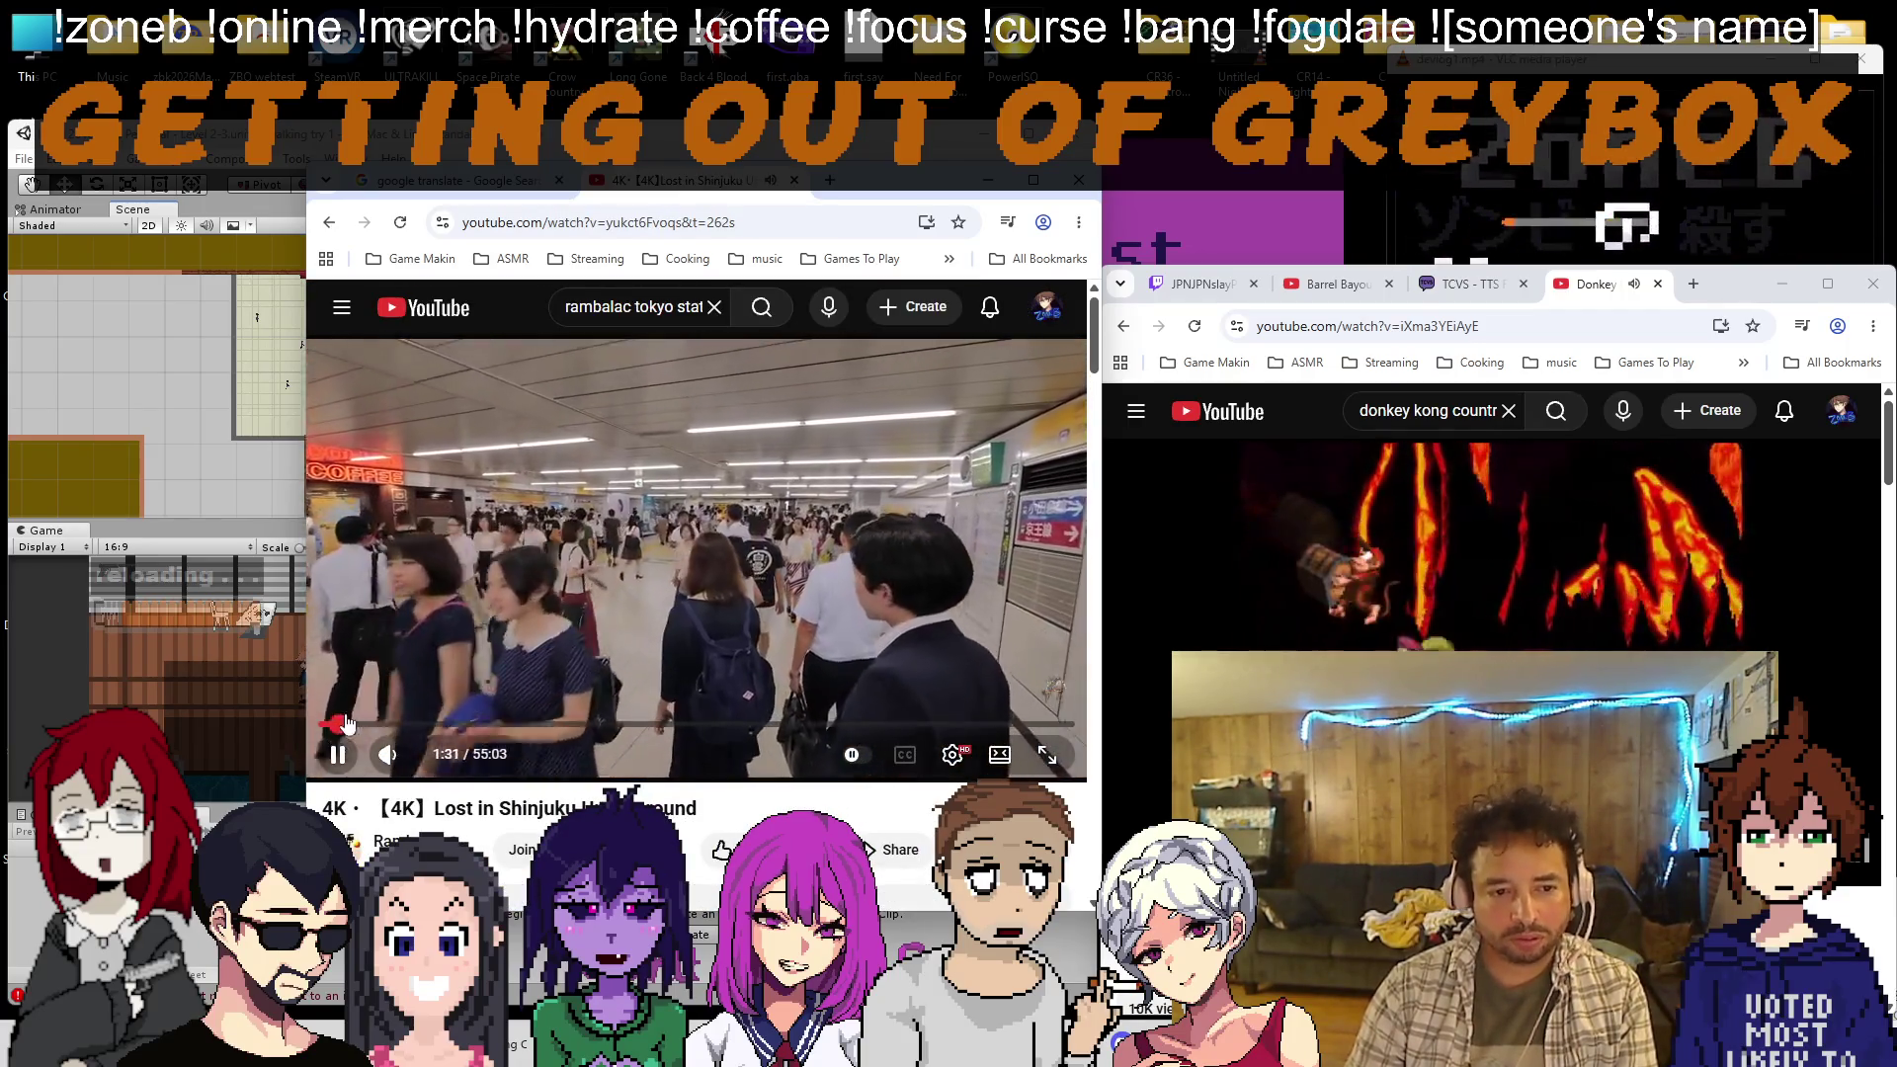
Seek back and forth through the Shinjuku video, ending near the 3-minute mark
{"action": "key", "text": "j"}
{"action": "key", "text": "j"}
{"action": "key", "text": "j"}
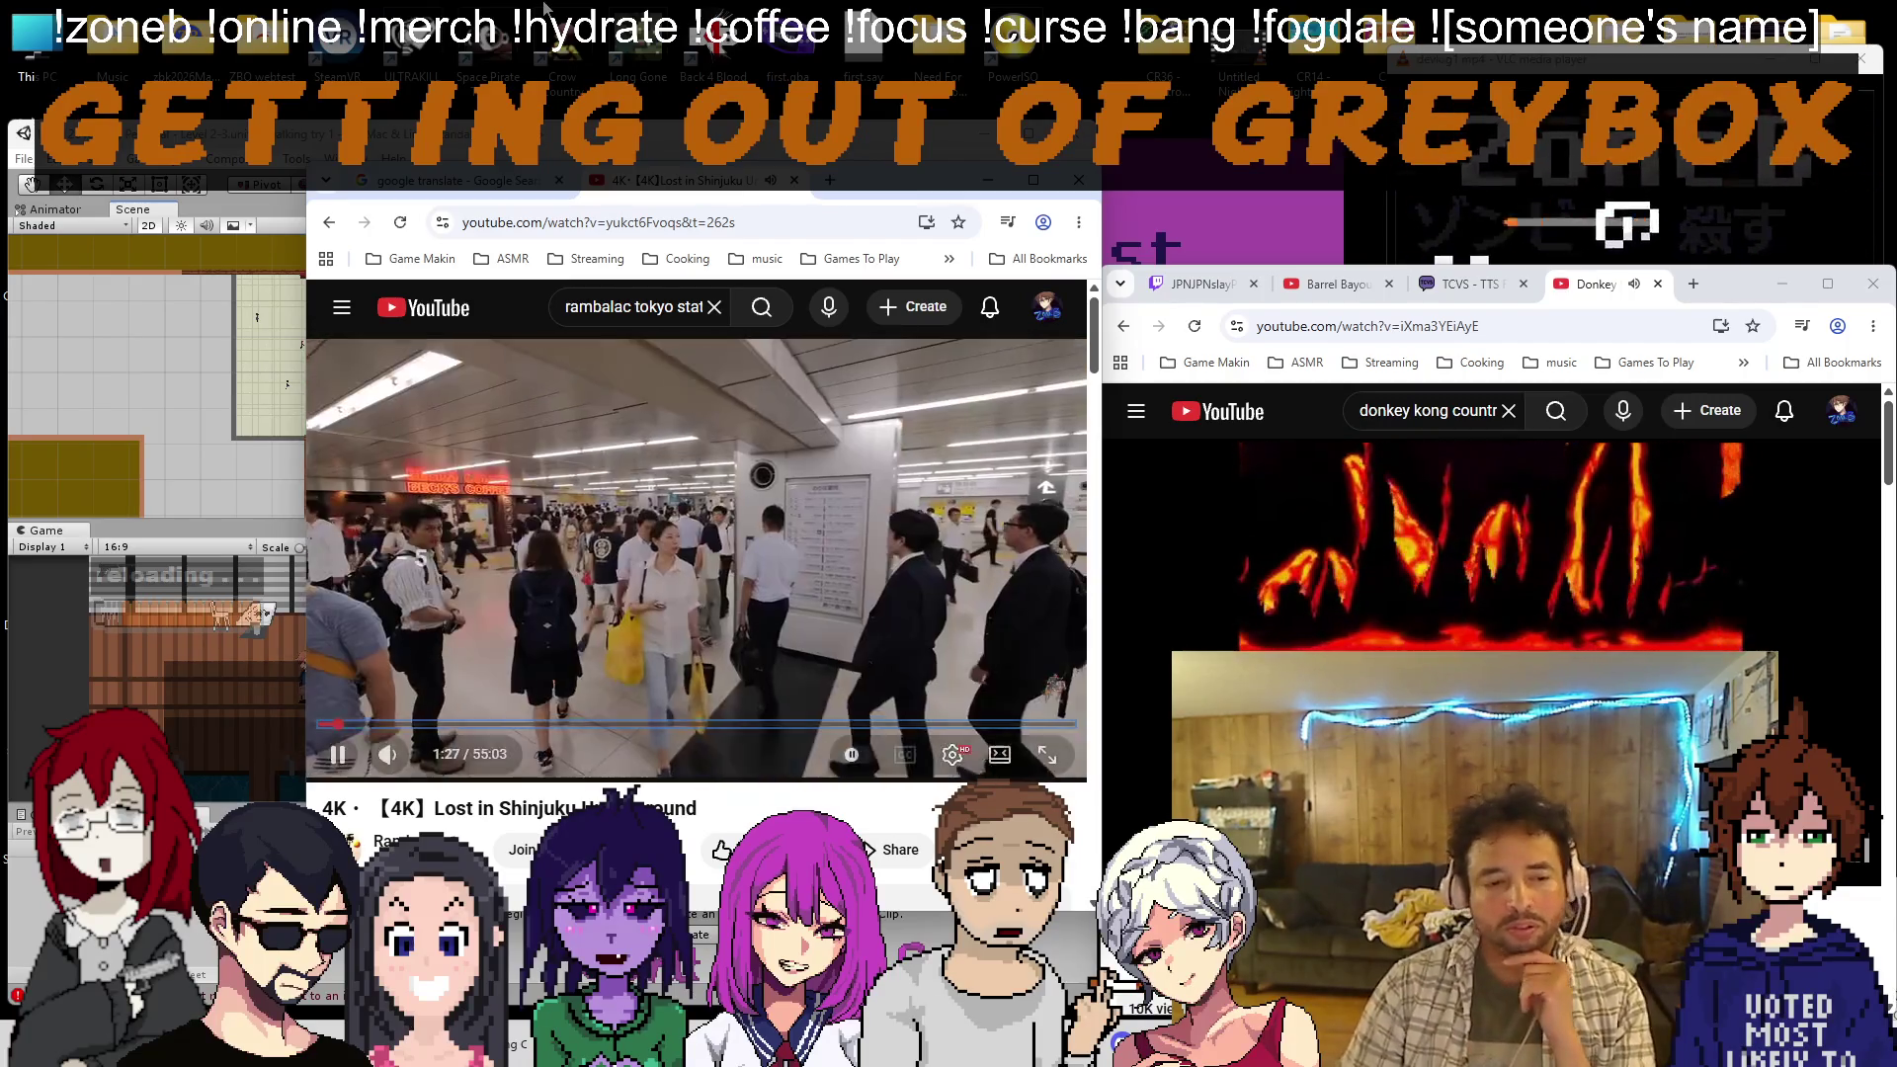
{"action": "key", "text": "Left"}
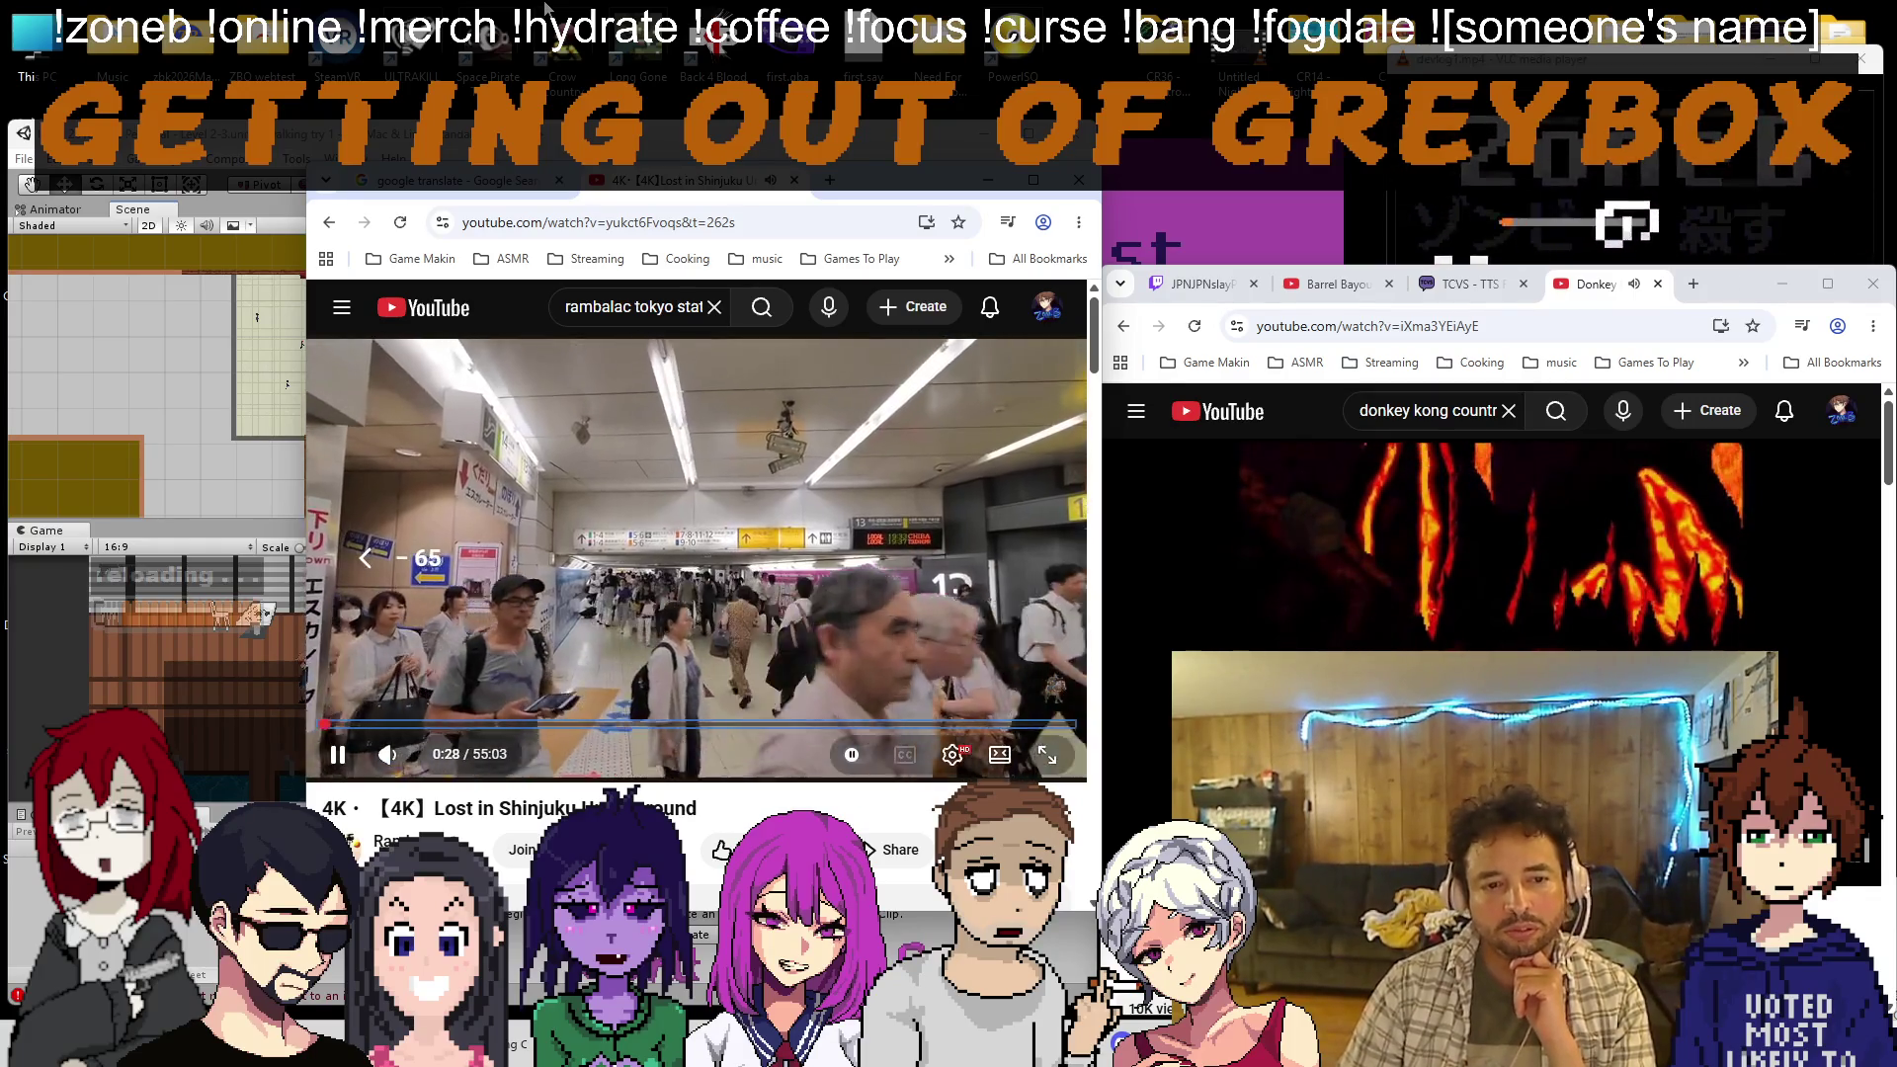
{"action": "key", "text": "Right"}
{"action": "key", "text": "Right"}
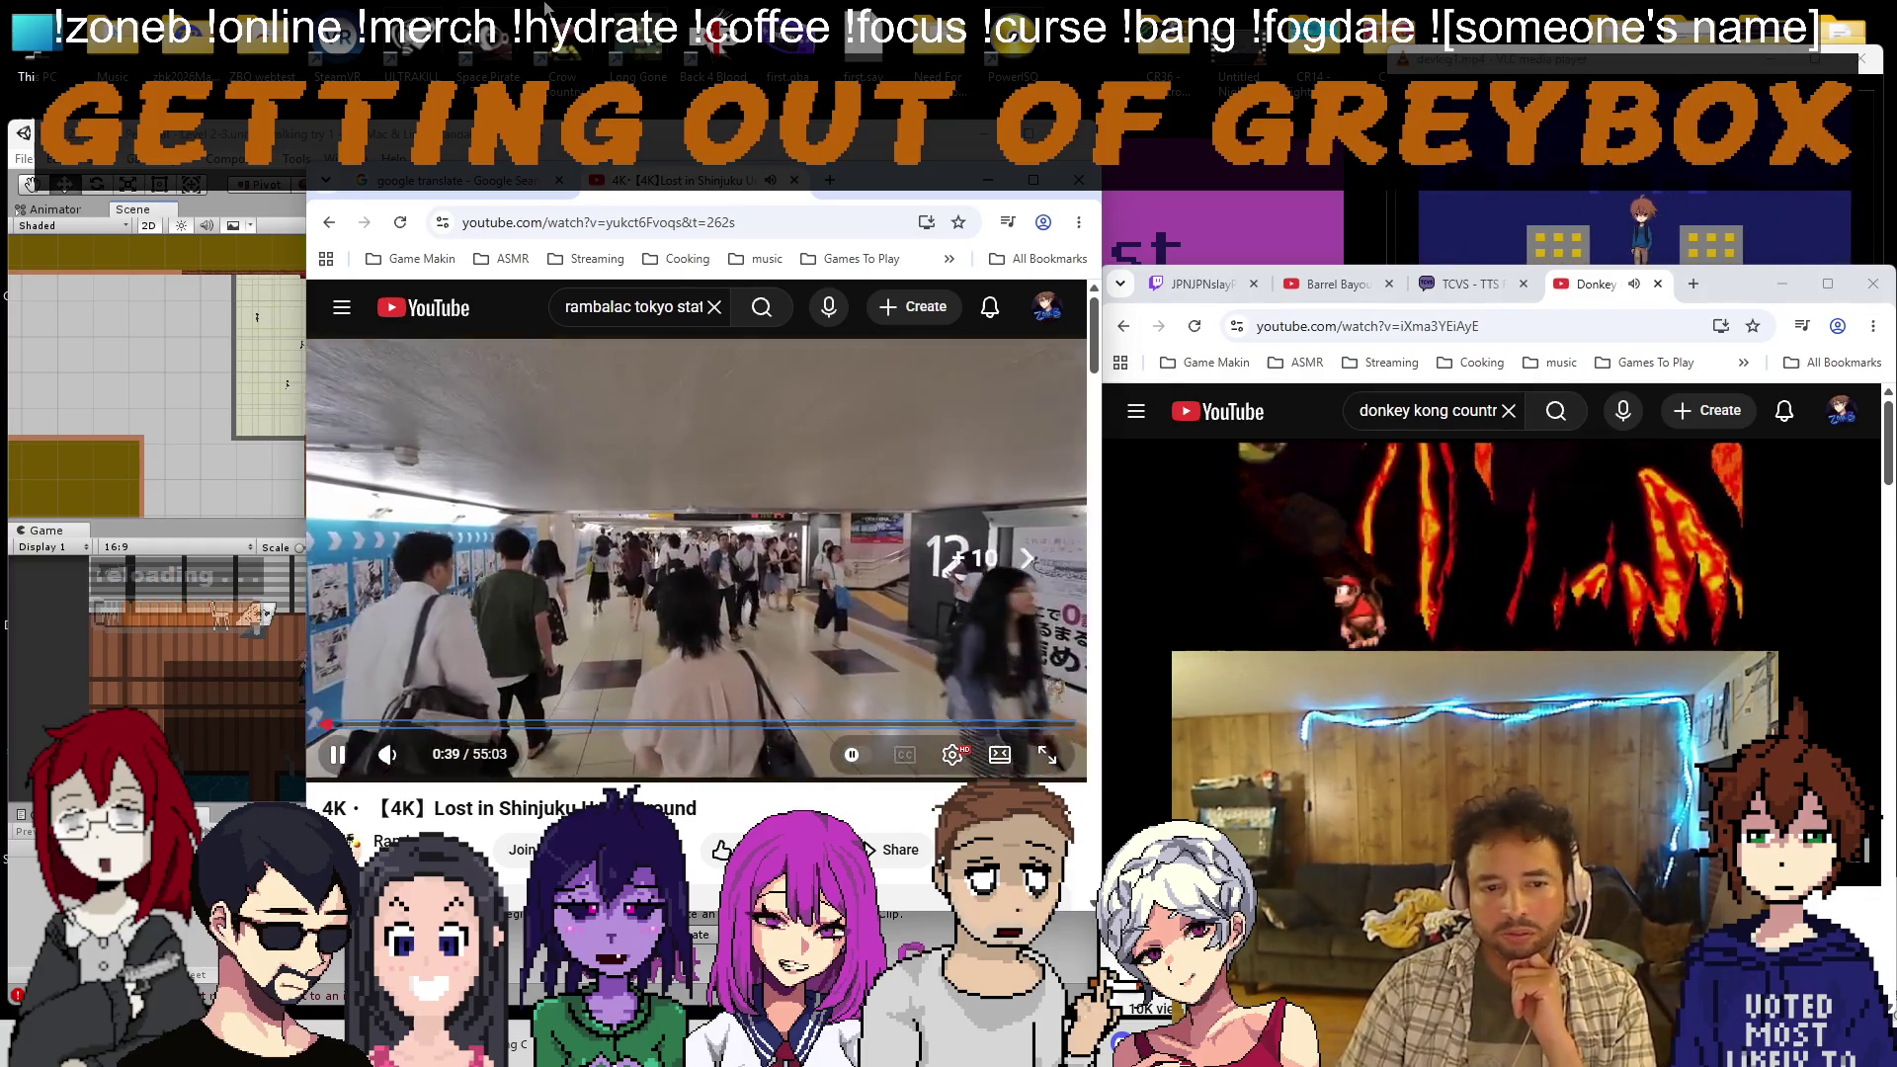
{"action": "key", "text": "Right"}
{"action": "key", "text": "Right"}
{"action": "key", "text": "Right"}
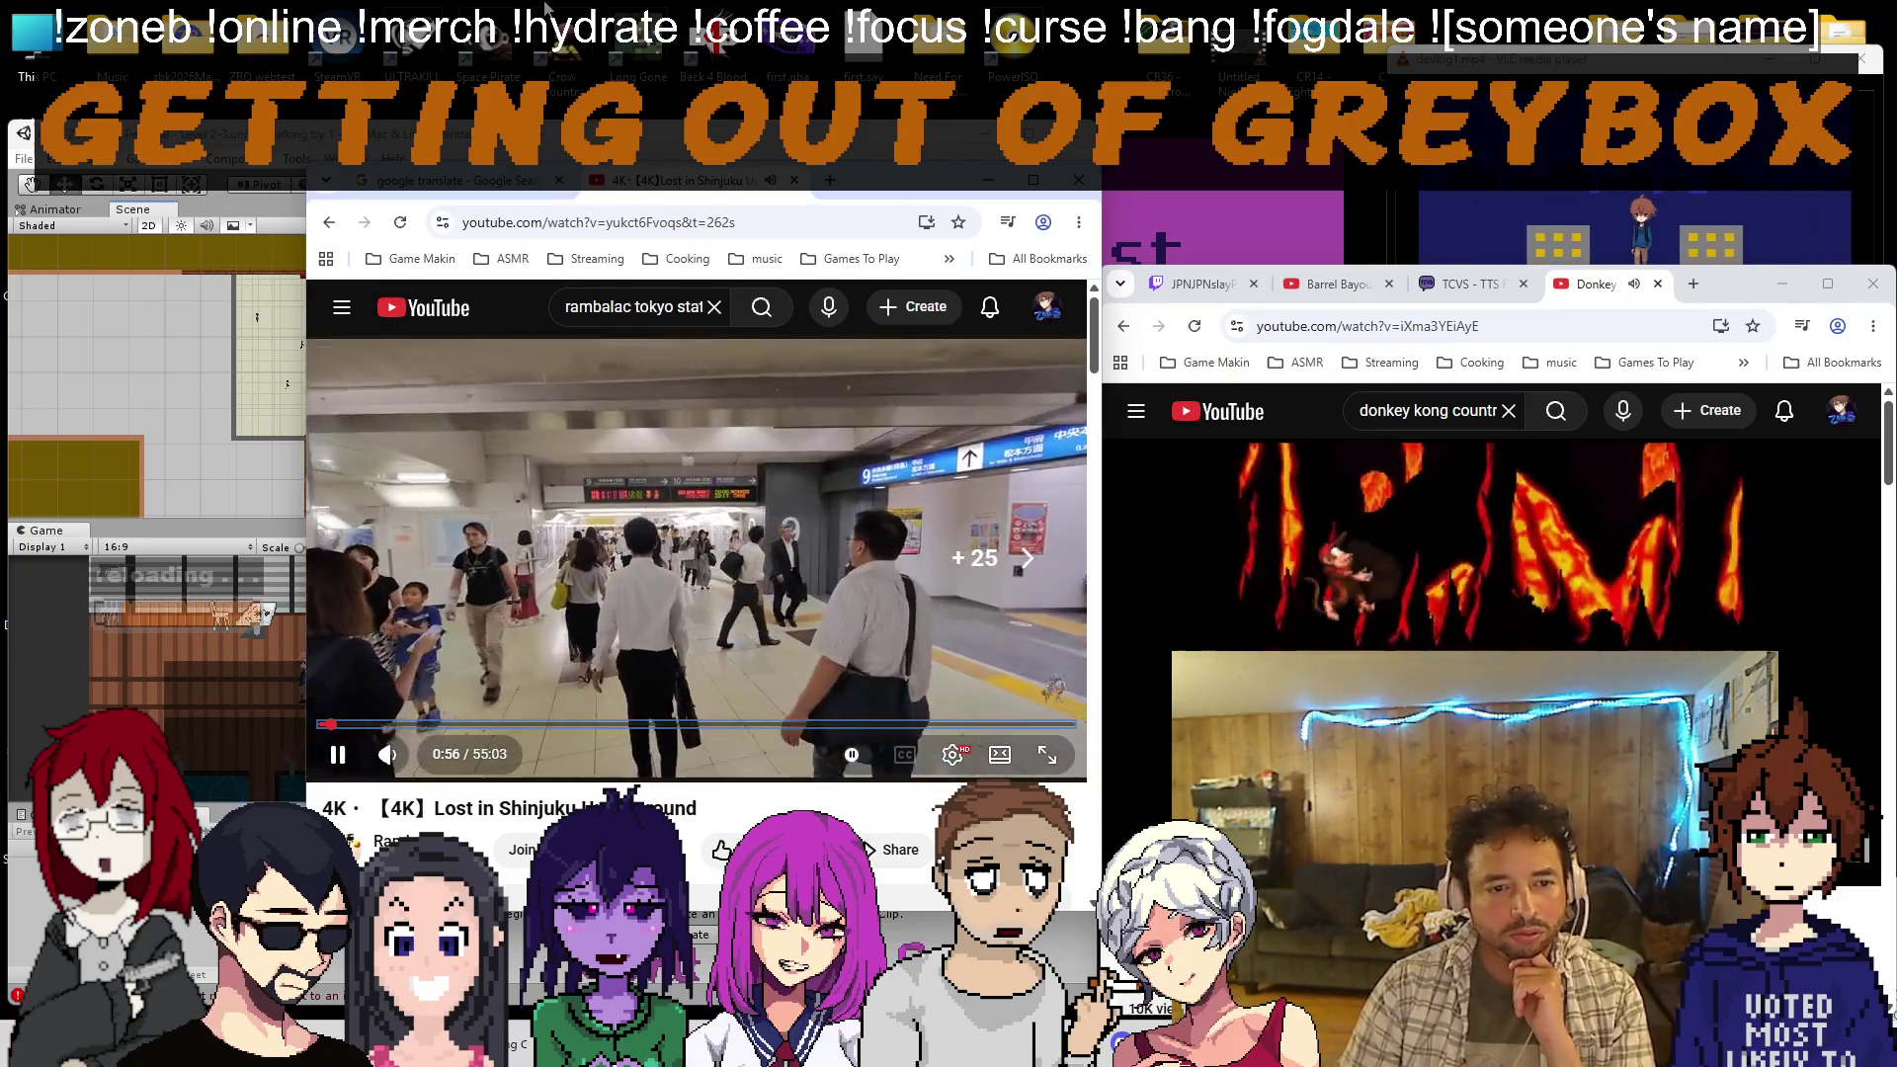
{"action": "key", "text": "Right"}
{"action": "key", "text": "Right"}
{"action": "key", "text": "Right"}
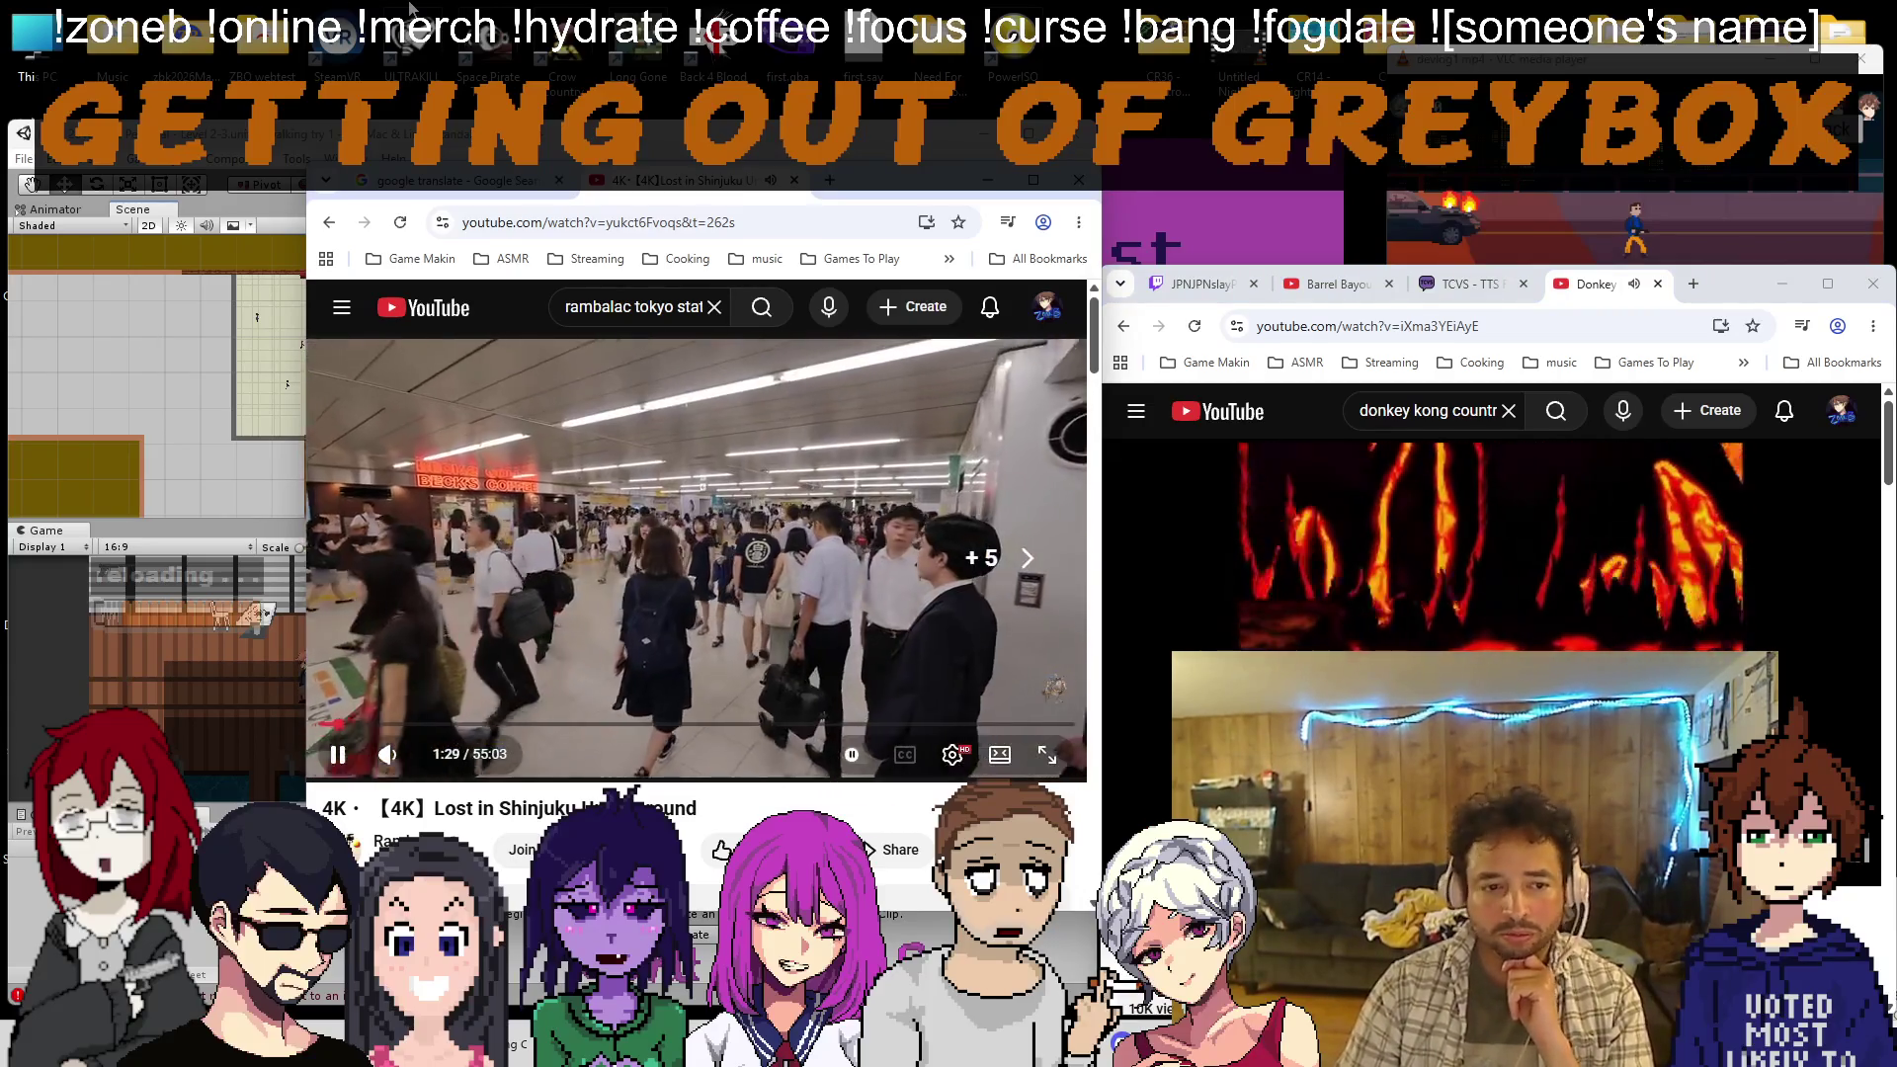
{"action": "key", "text": "Right"}
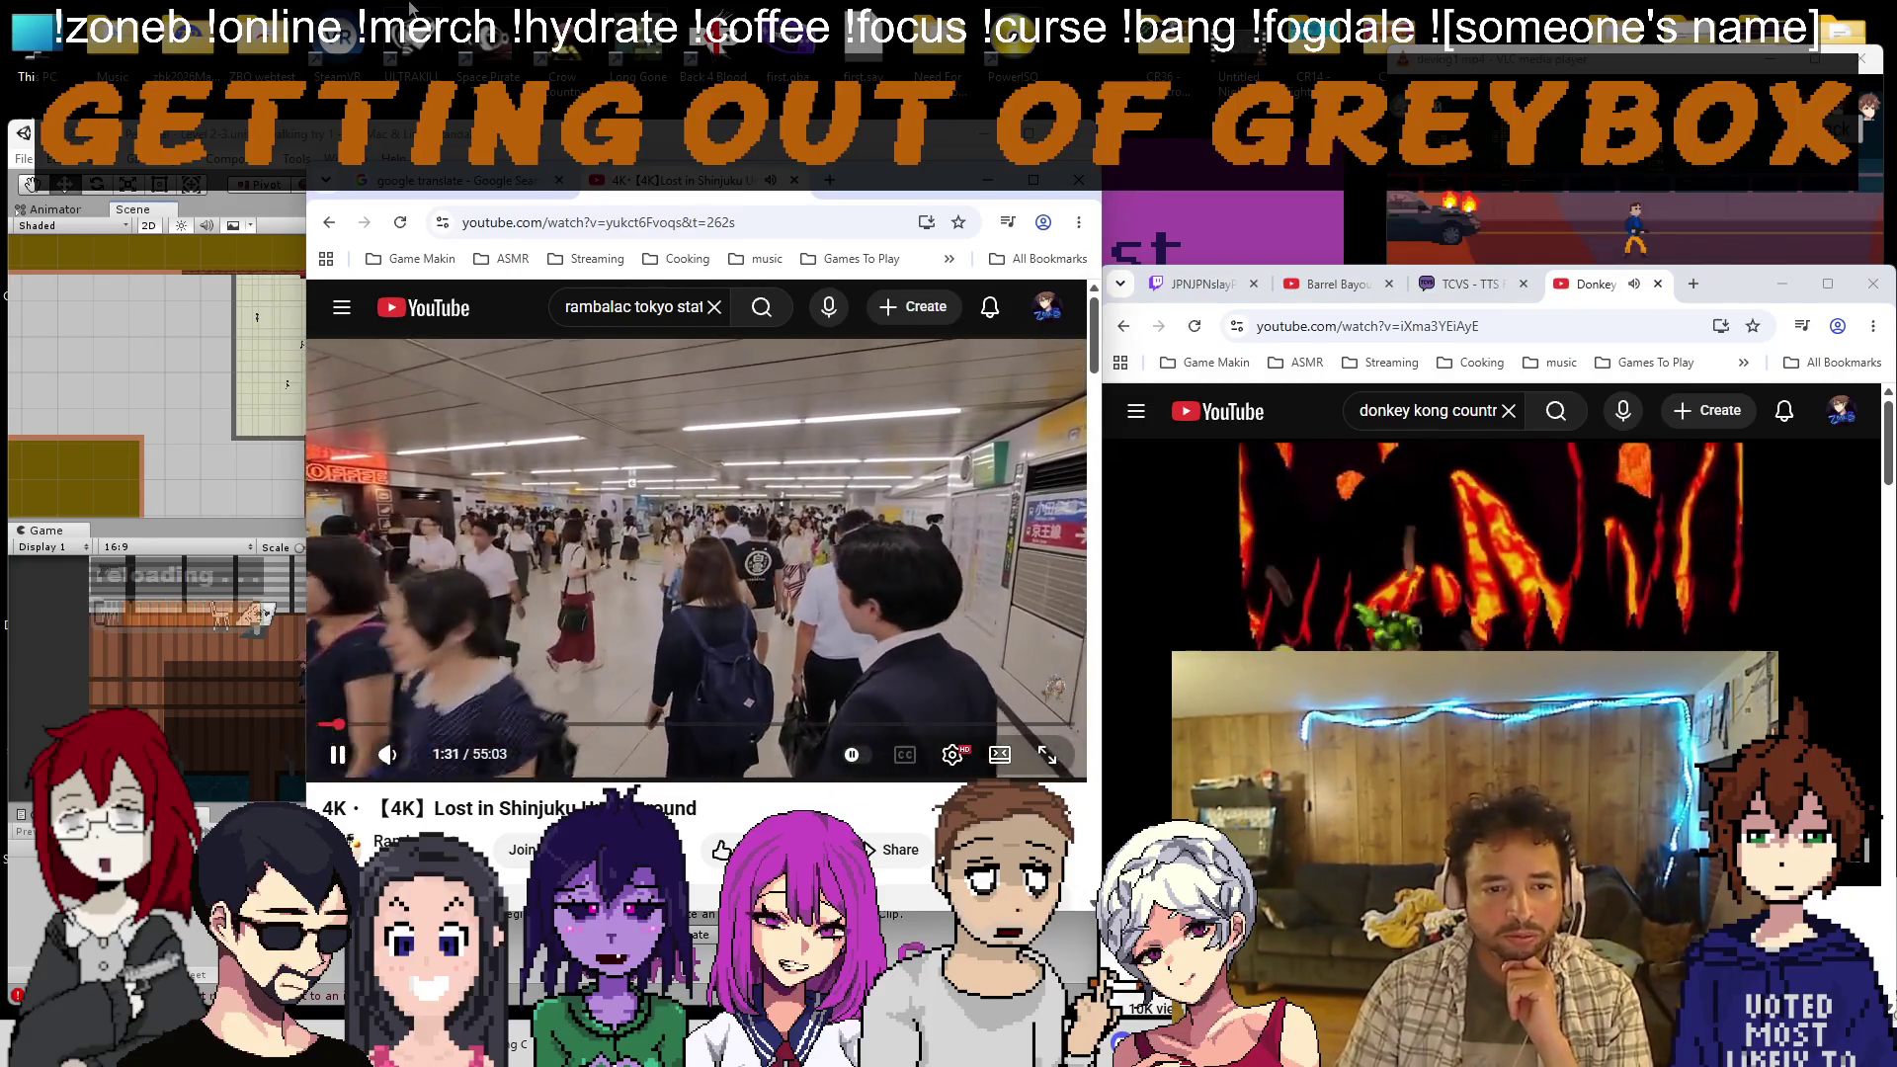
{"action": "key", "text": "Right"}
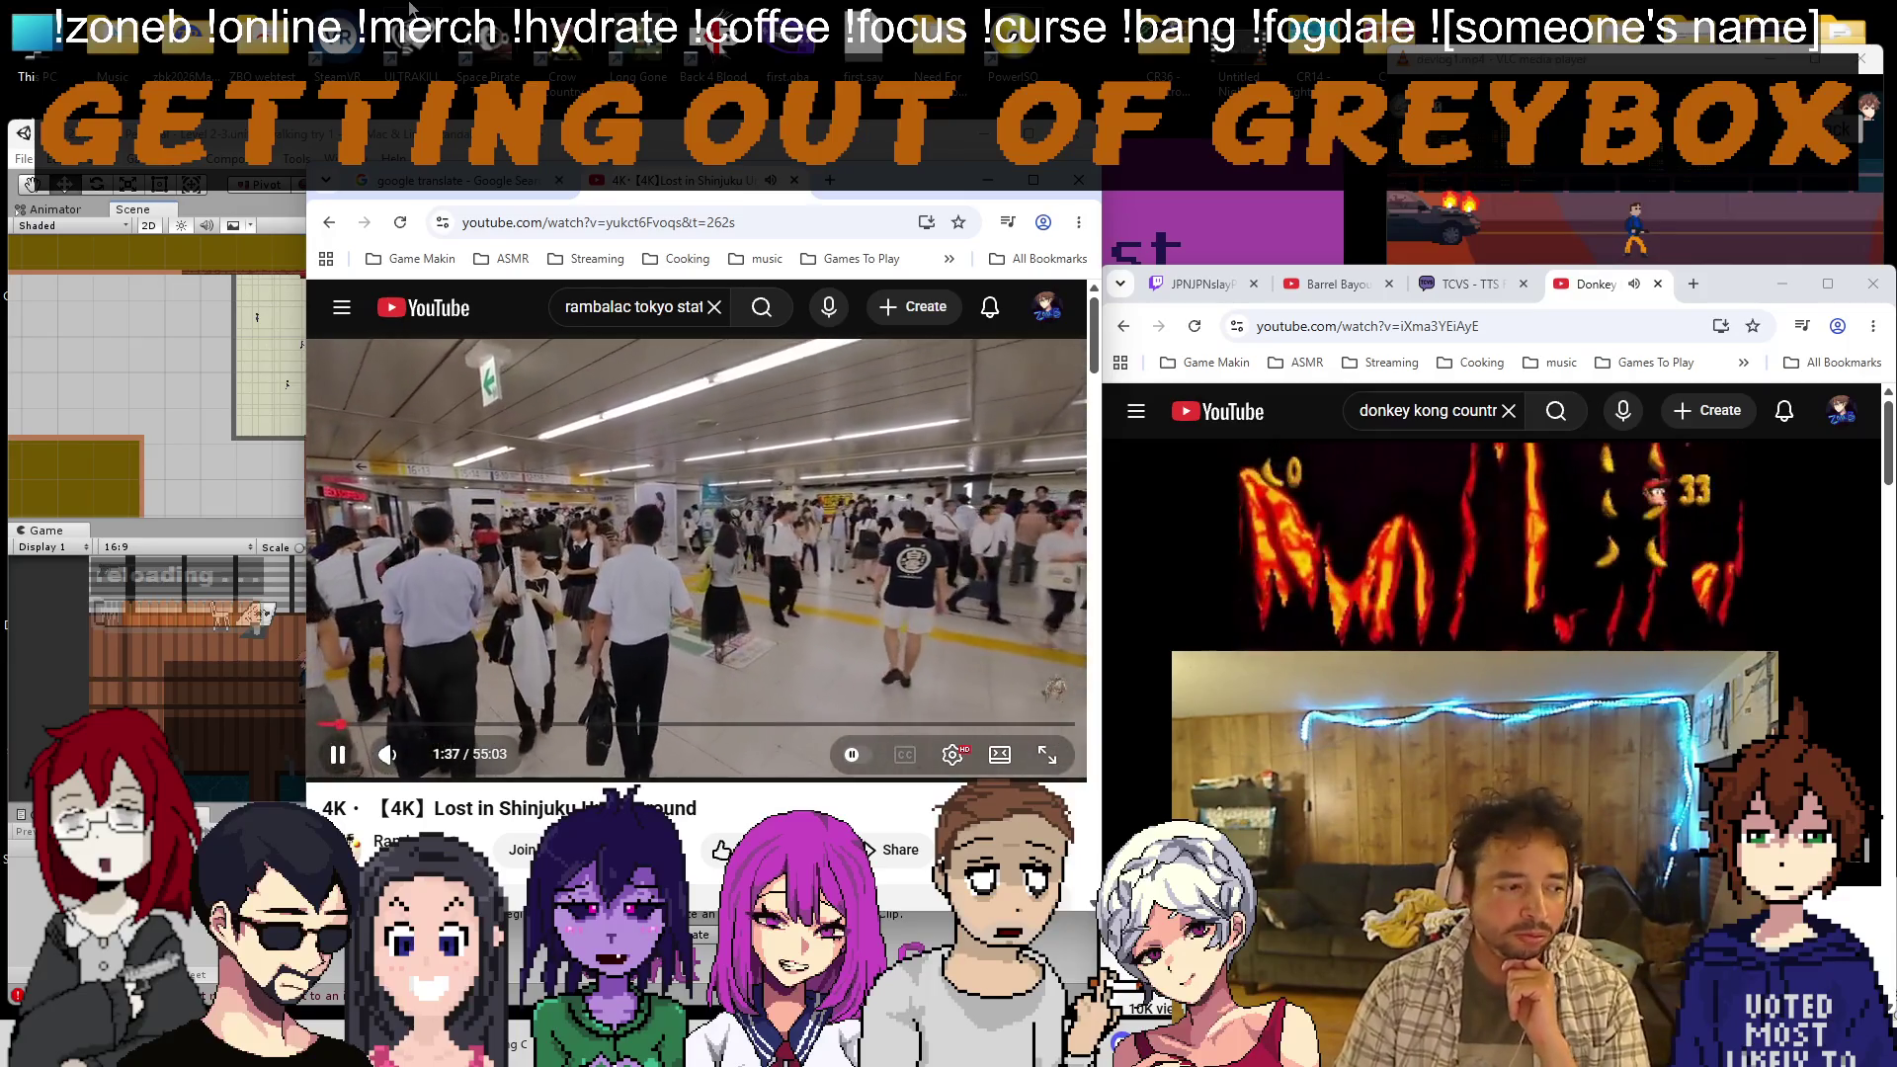
{"action": "key", "text": "Right"}
{"action": "key", "text": "Right"}
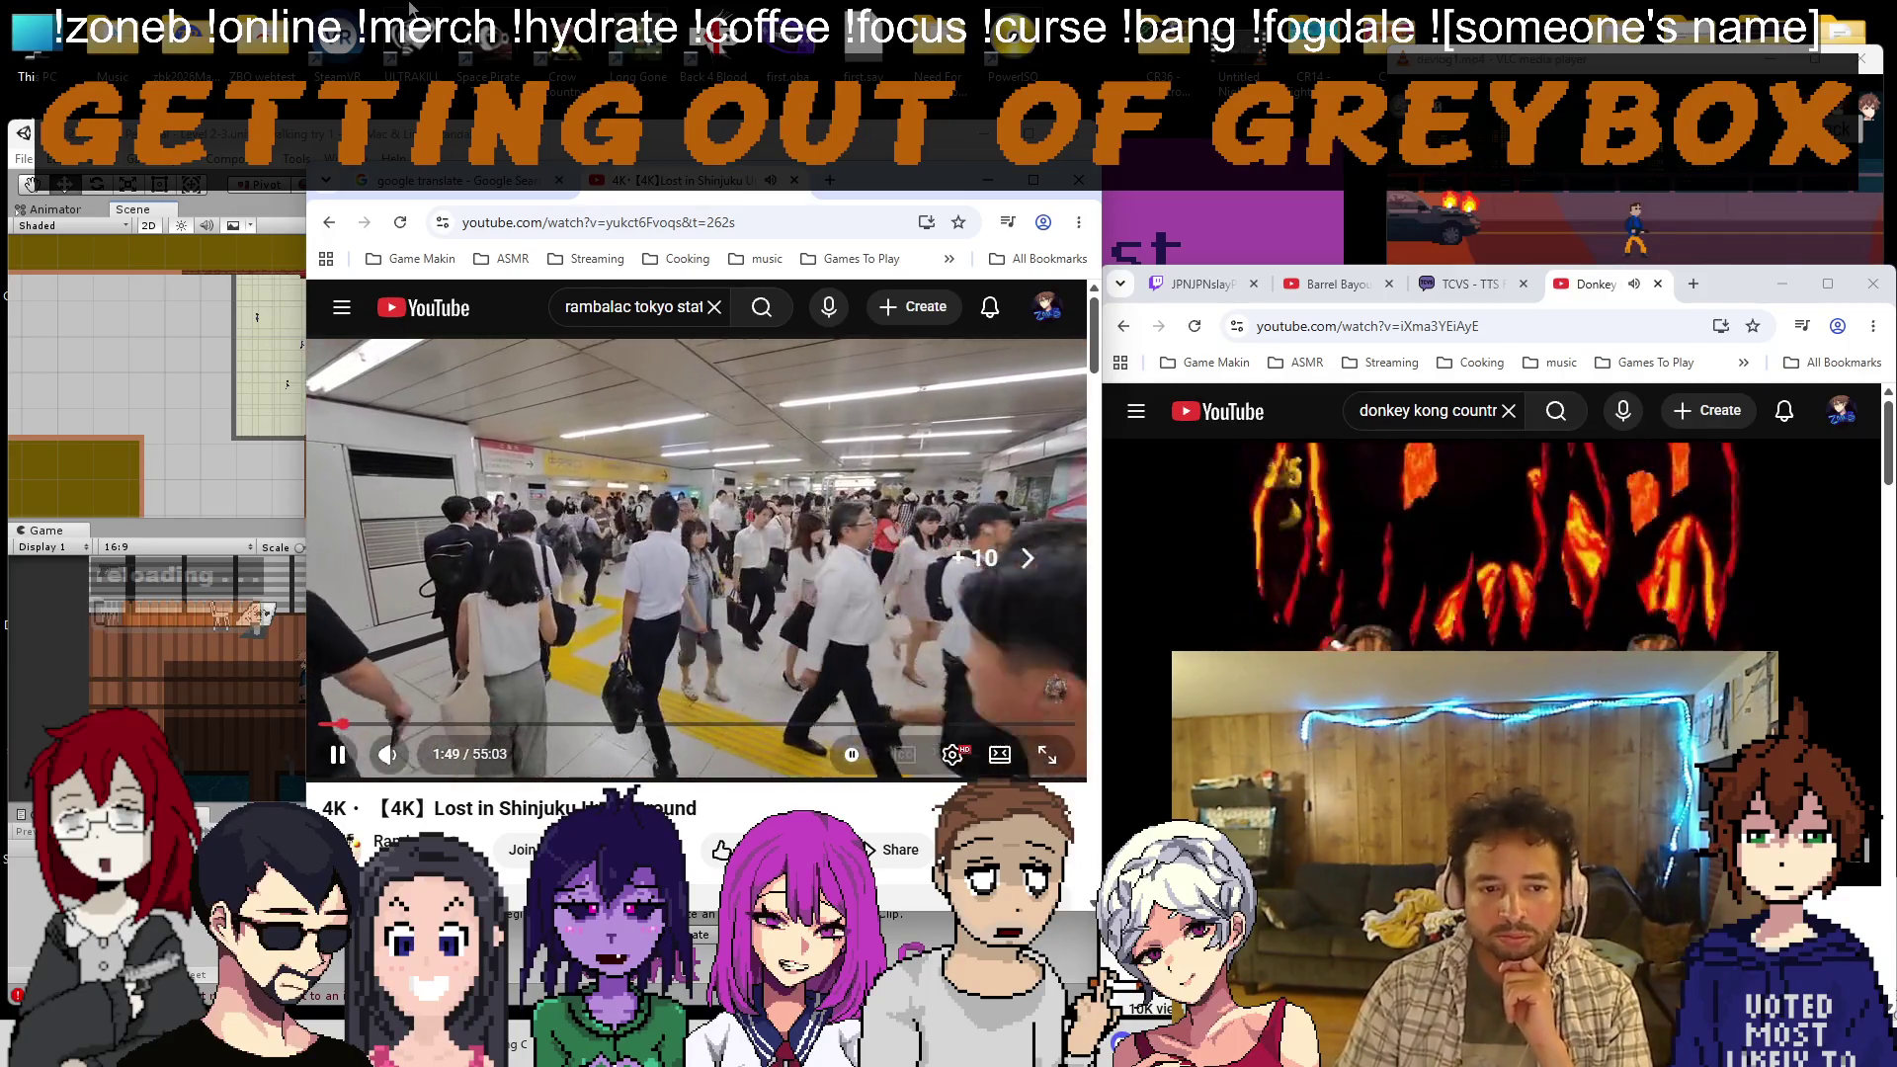
{"action": "key", "text": "Right"}
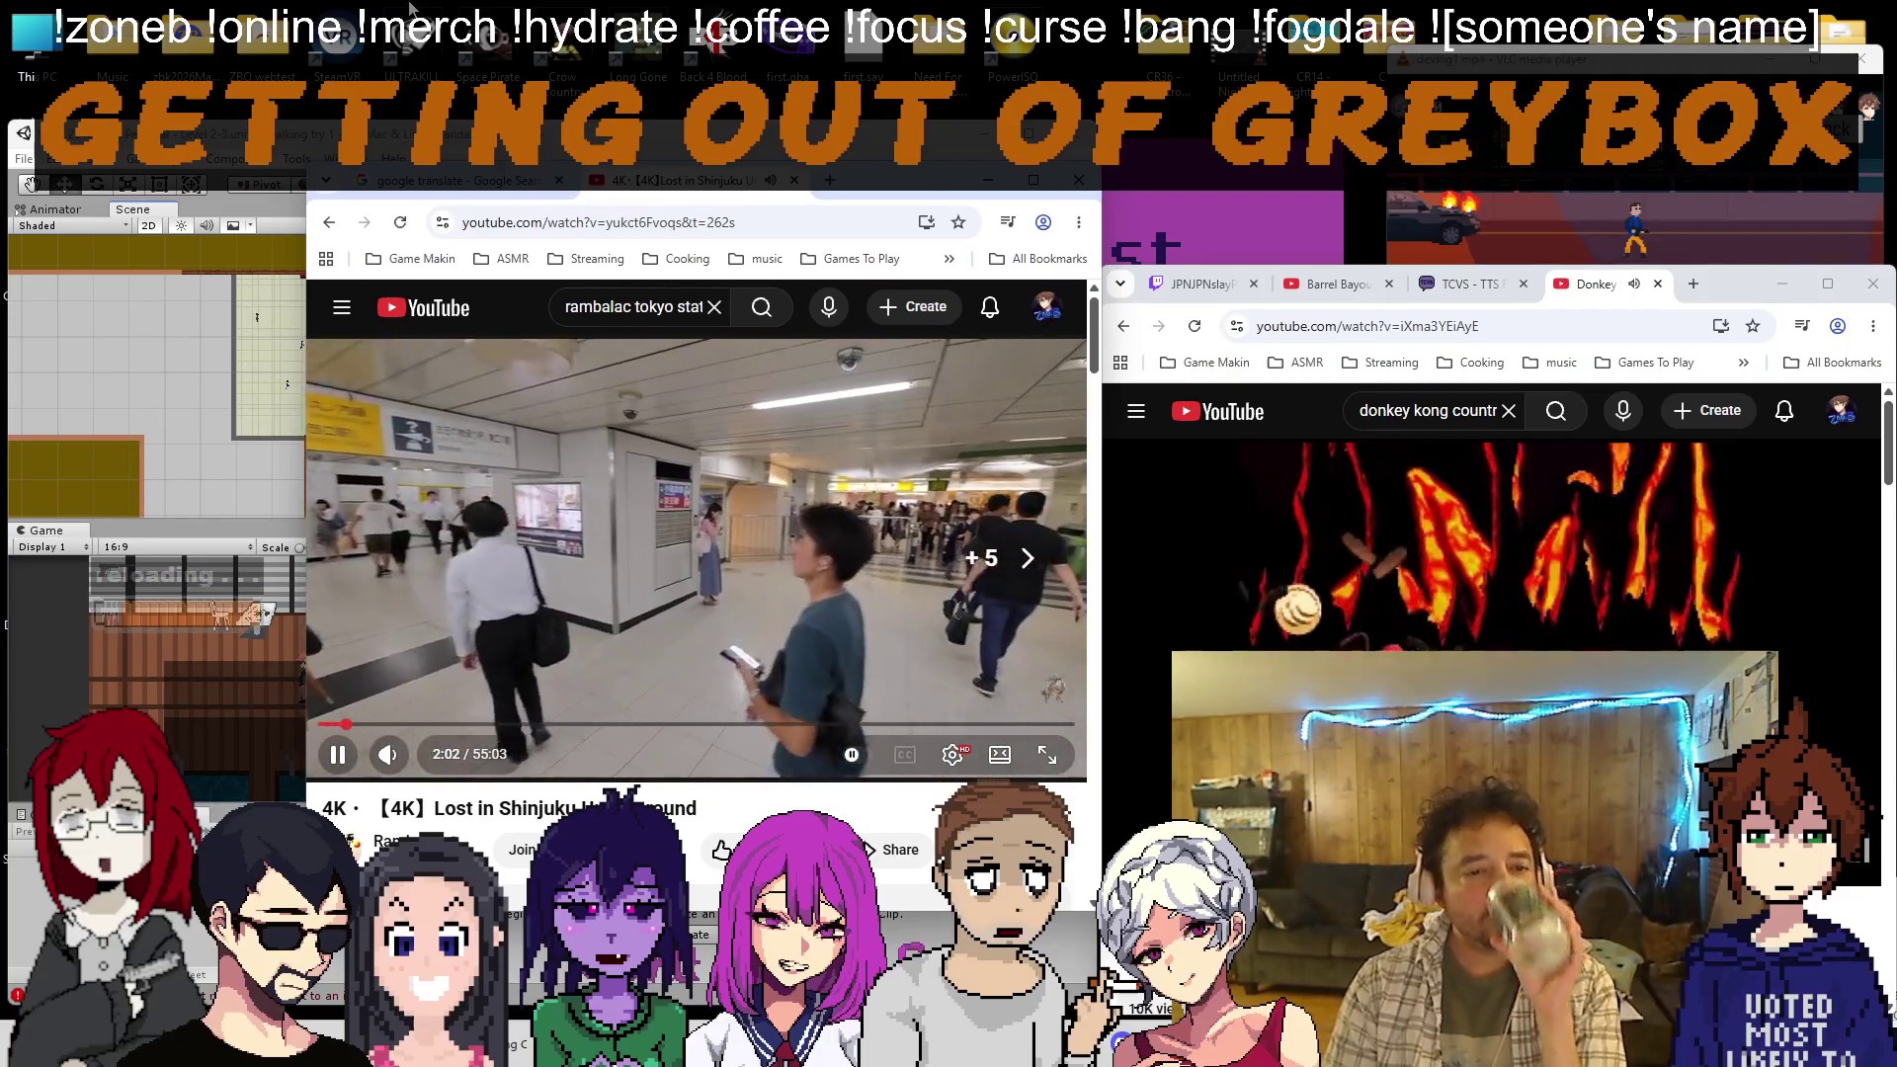
{"action": "key", "text": "Right"}
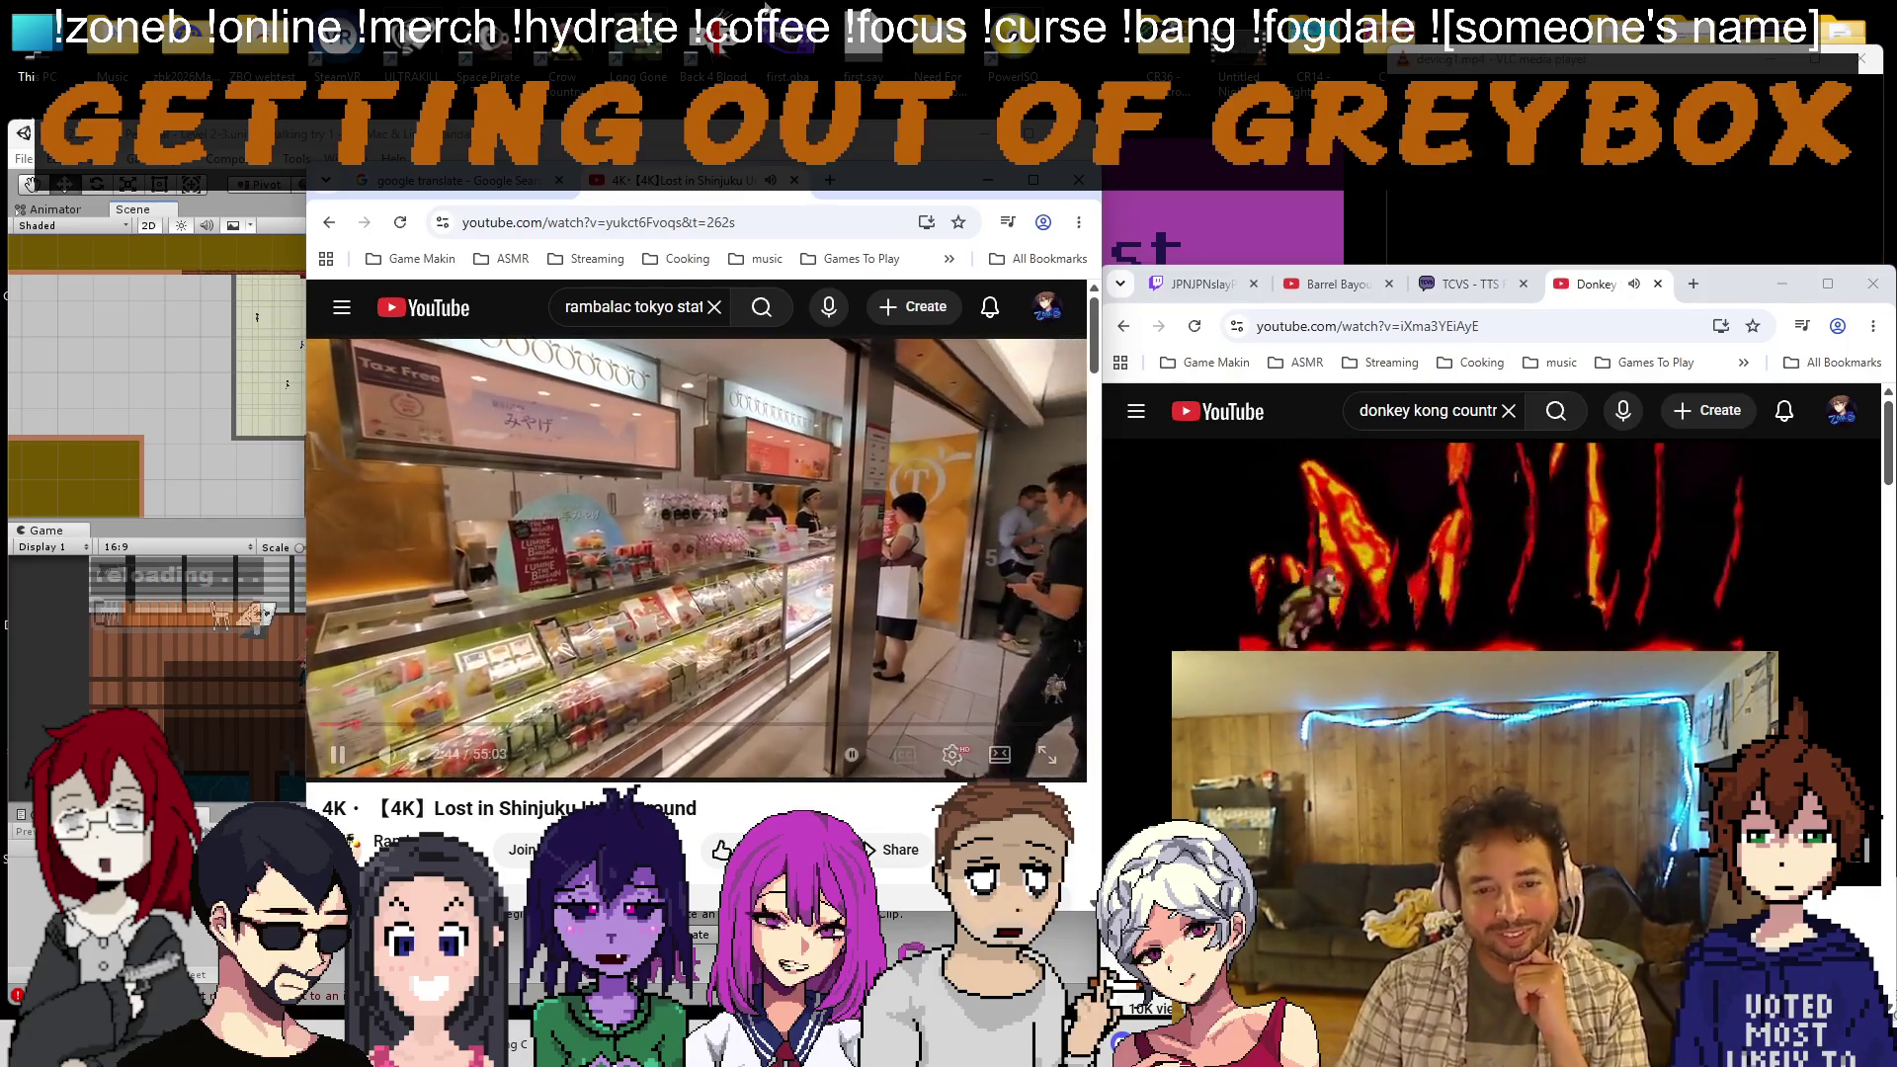
{"action": "key", "text": "l"}
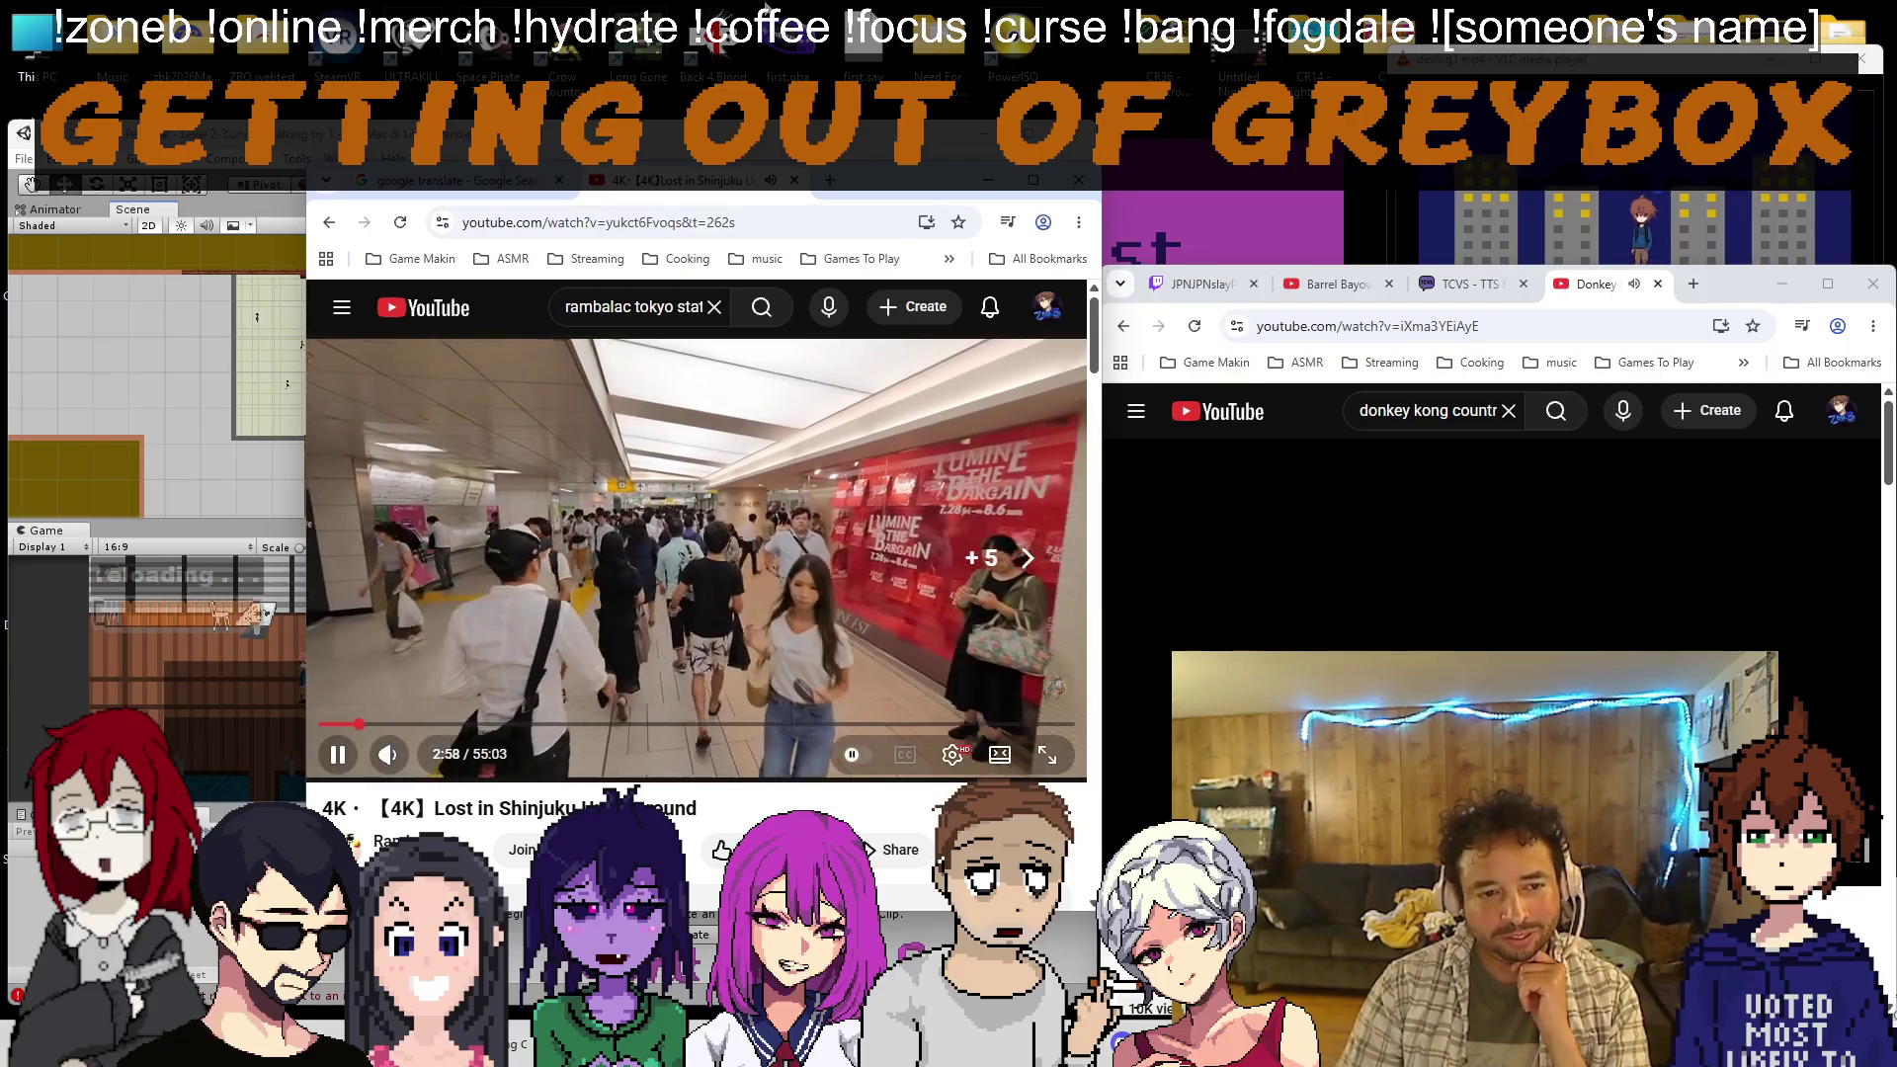
{"action": "key", "text": "Right"}
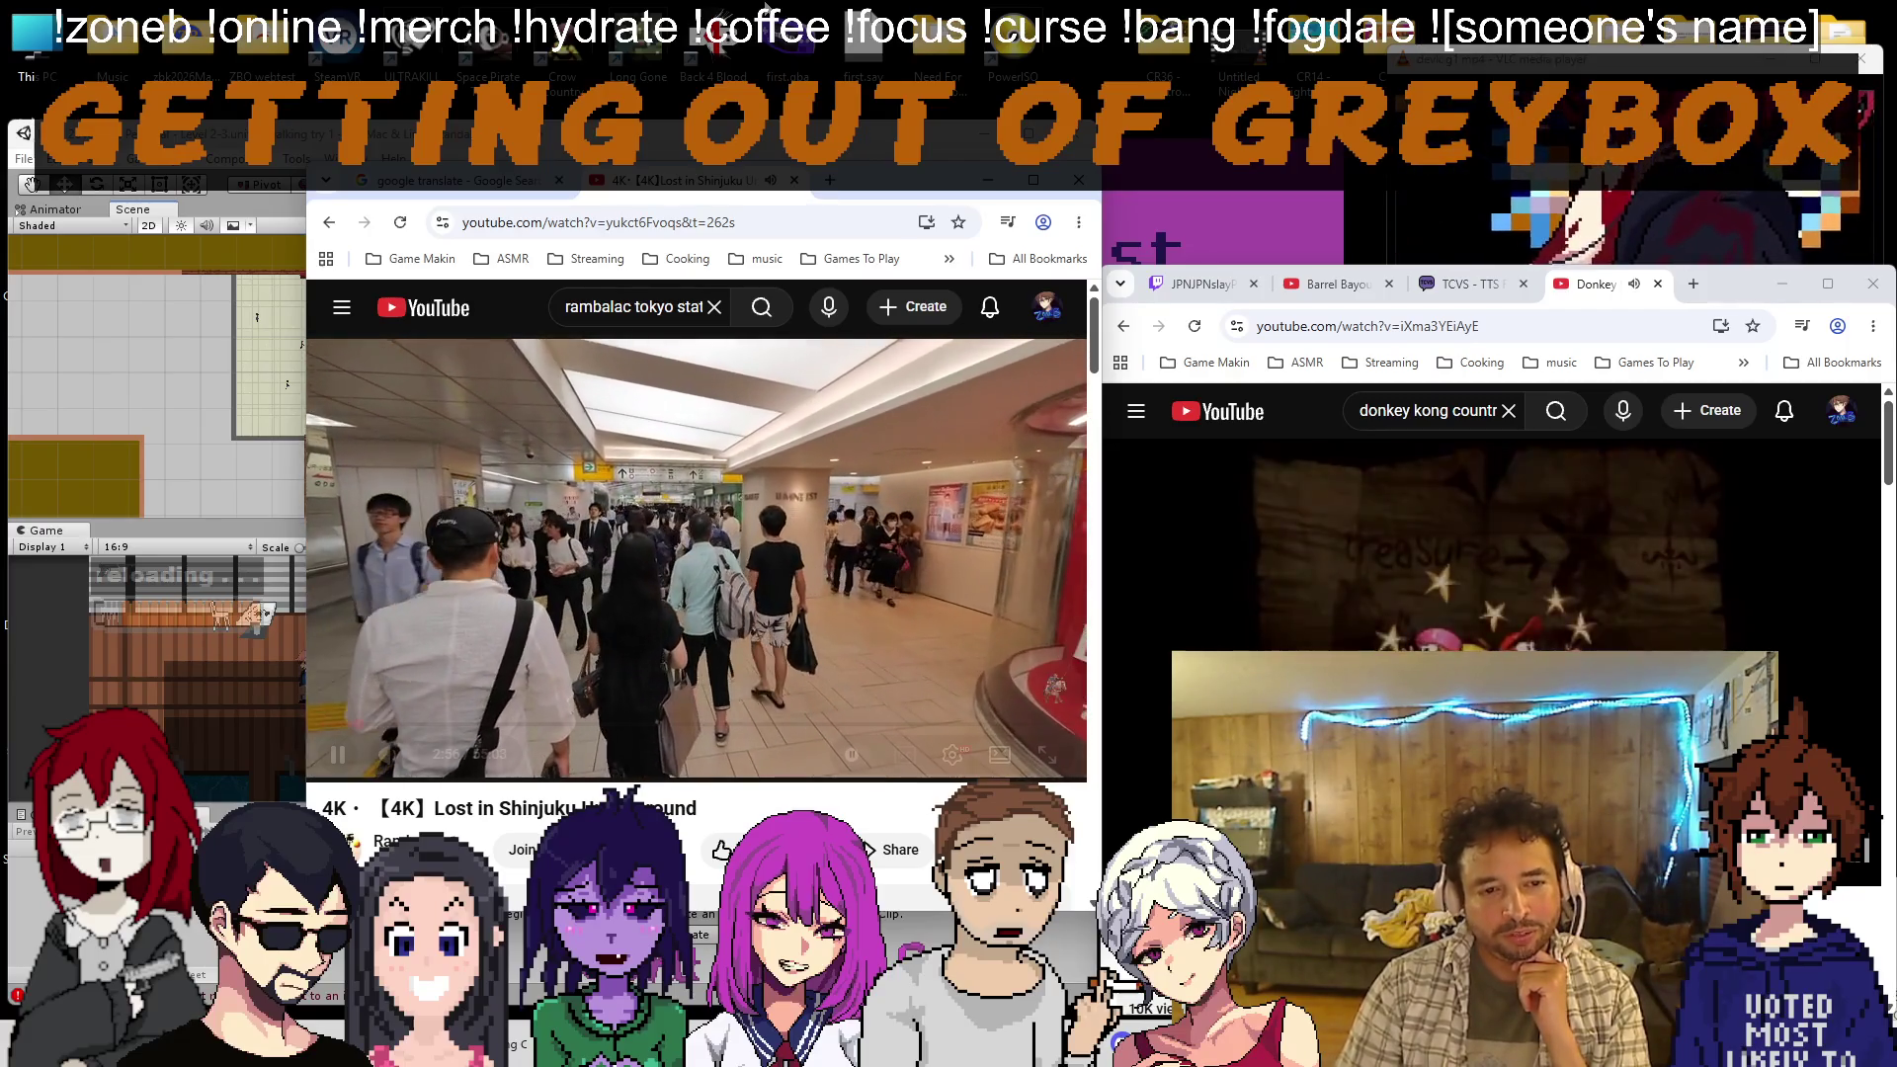
{"action": "key", "text": "Left"}
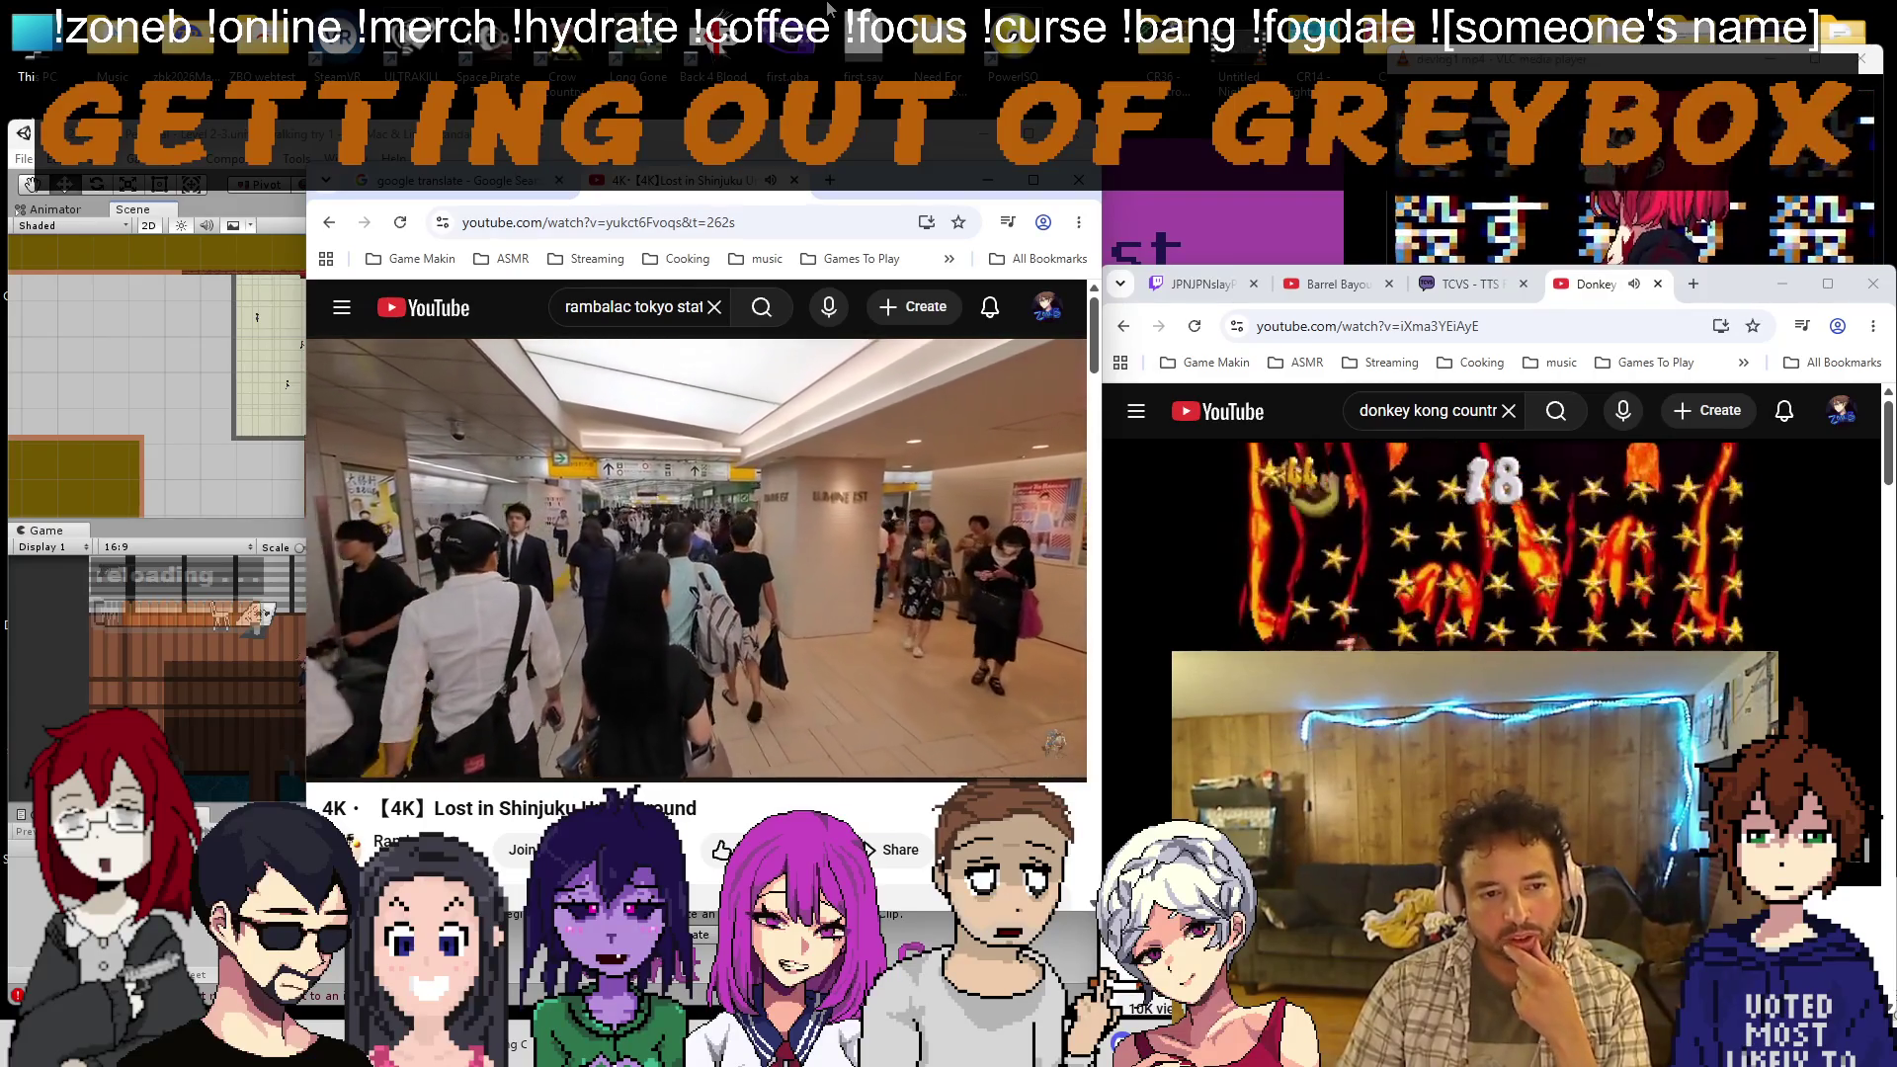
Pause the Shinjuku video and open Level 1-8 Action.unity from Assets/Scenes in Unity
{"action": "left_click", "coordinate": [830, 559]}
{"action": "key", "text": "alt+Tab"}
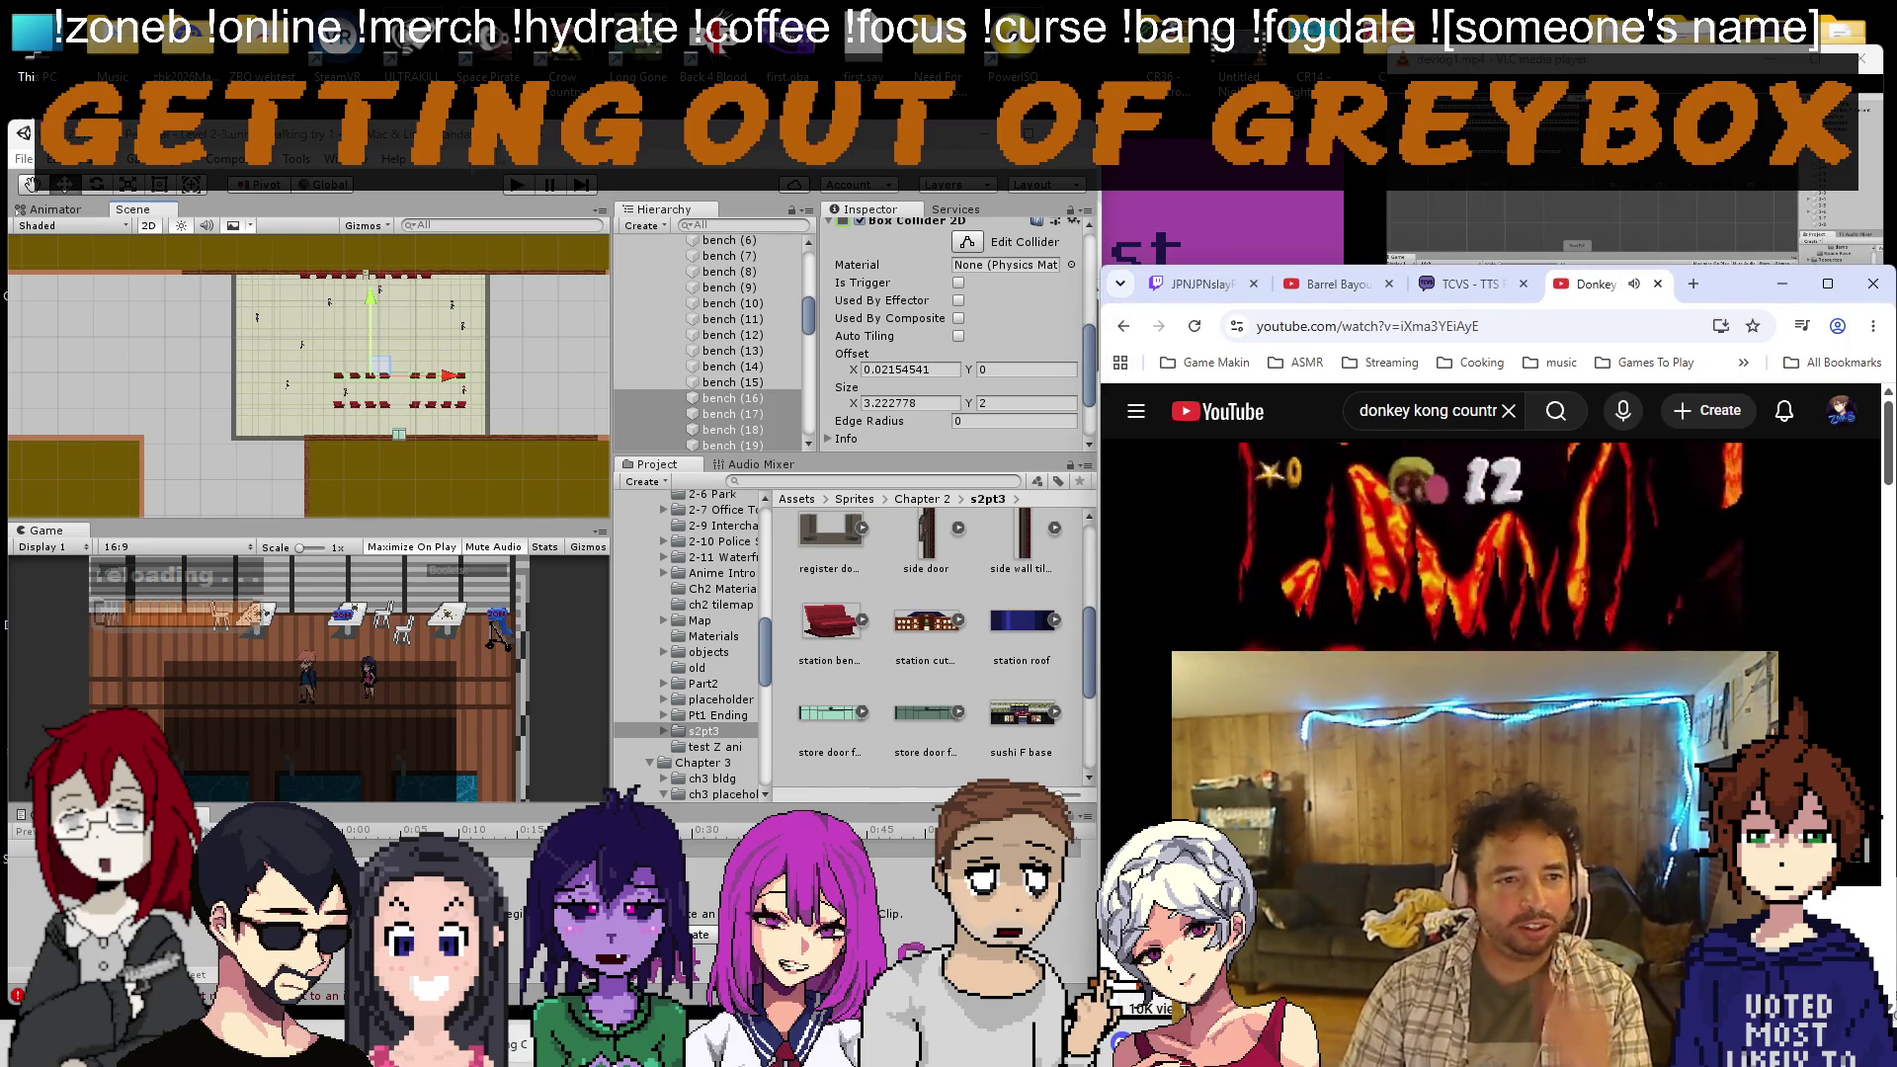
{"action": "left_click", "coordinate": [22, 158]}
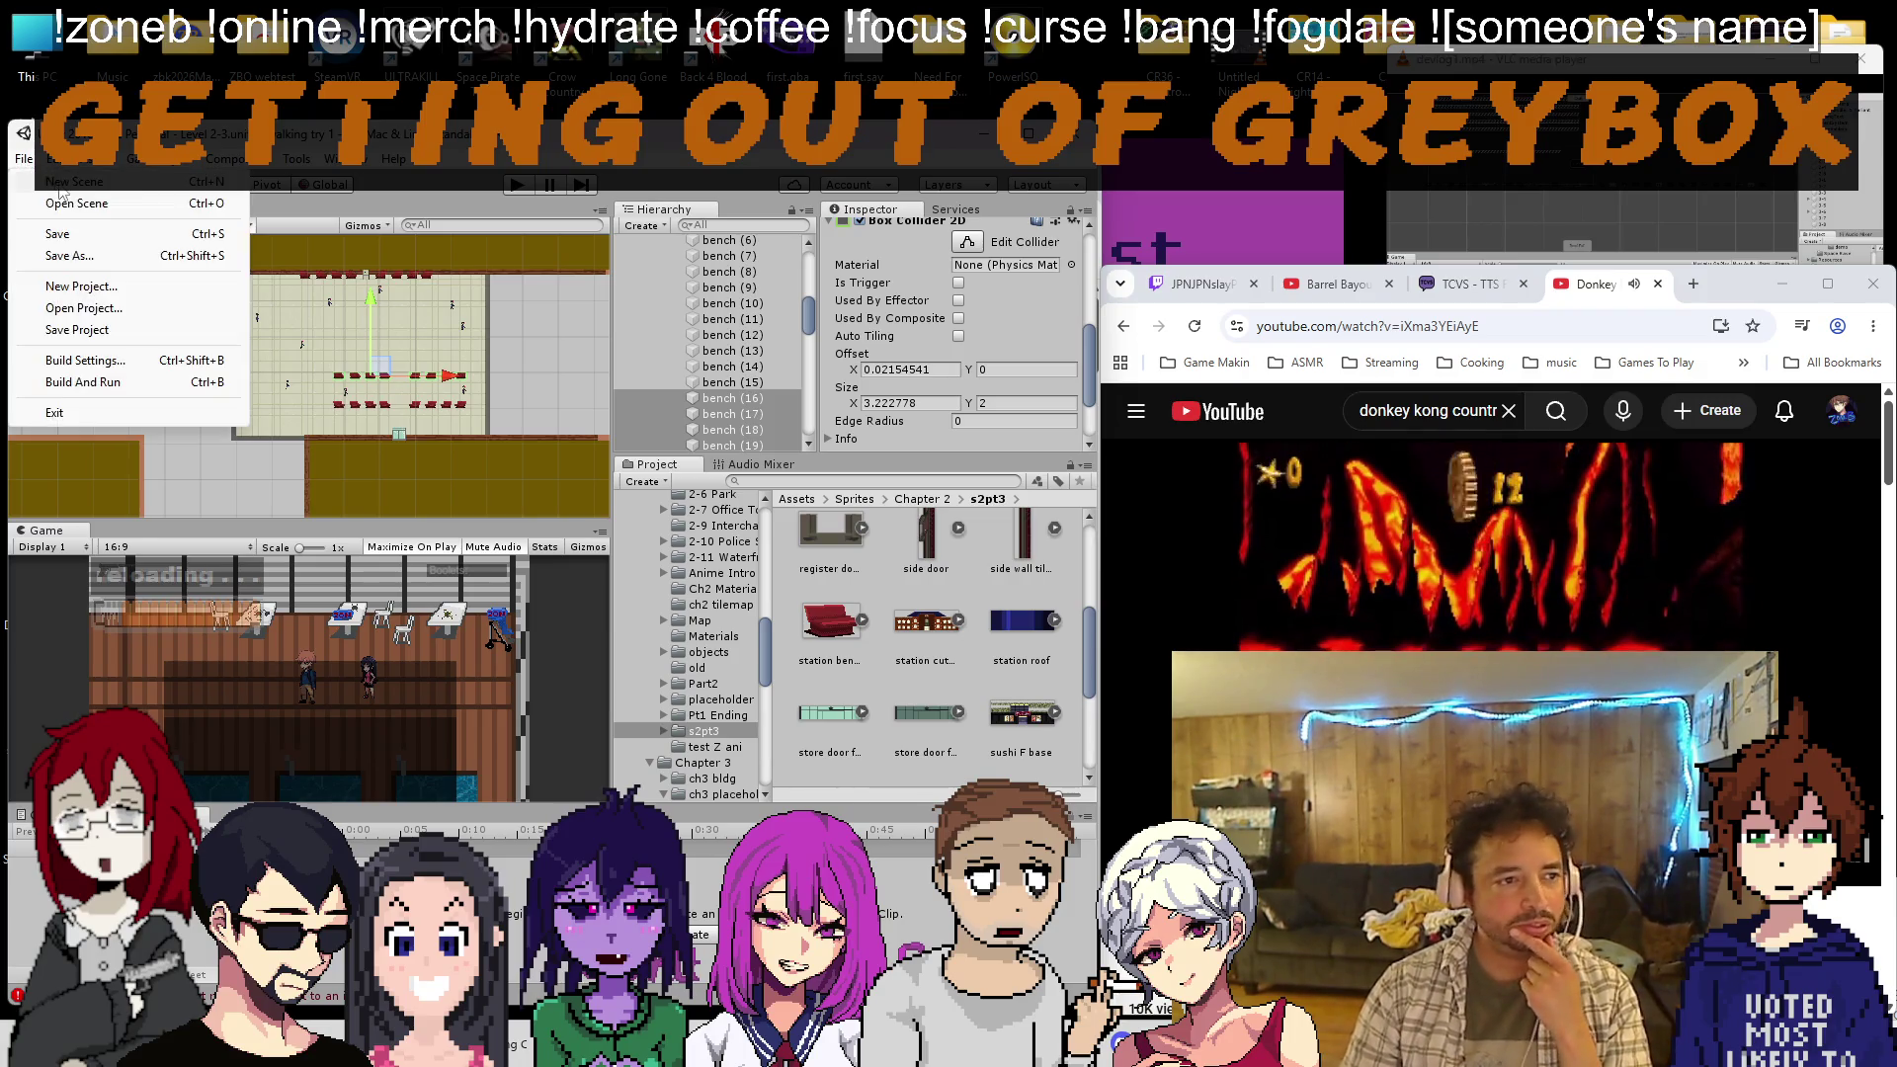
{"action": "left_click", "coordinate": [40, 202]}
{"action": "double_click", "coordinate": [226, 556]}
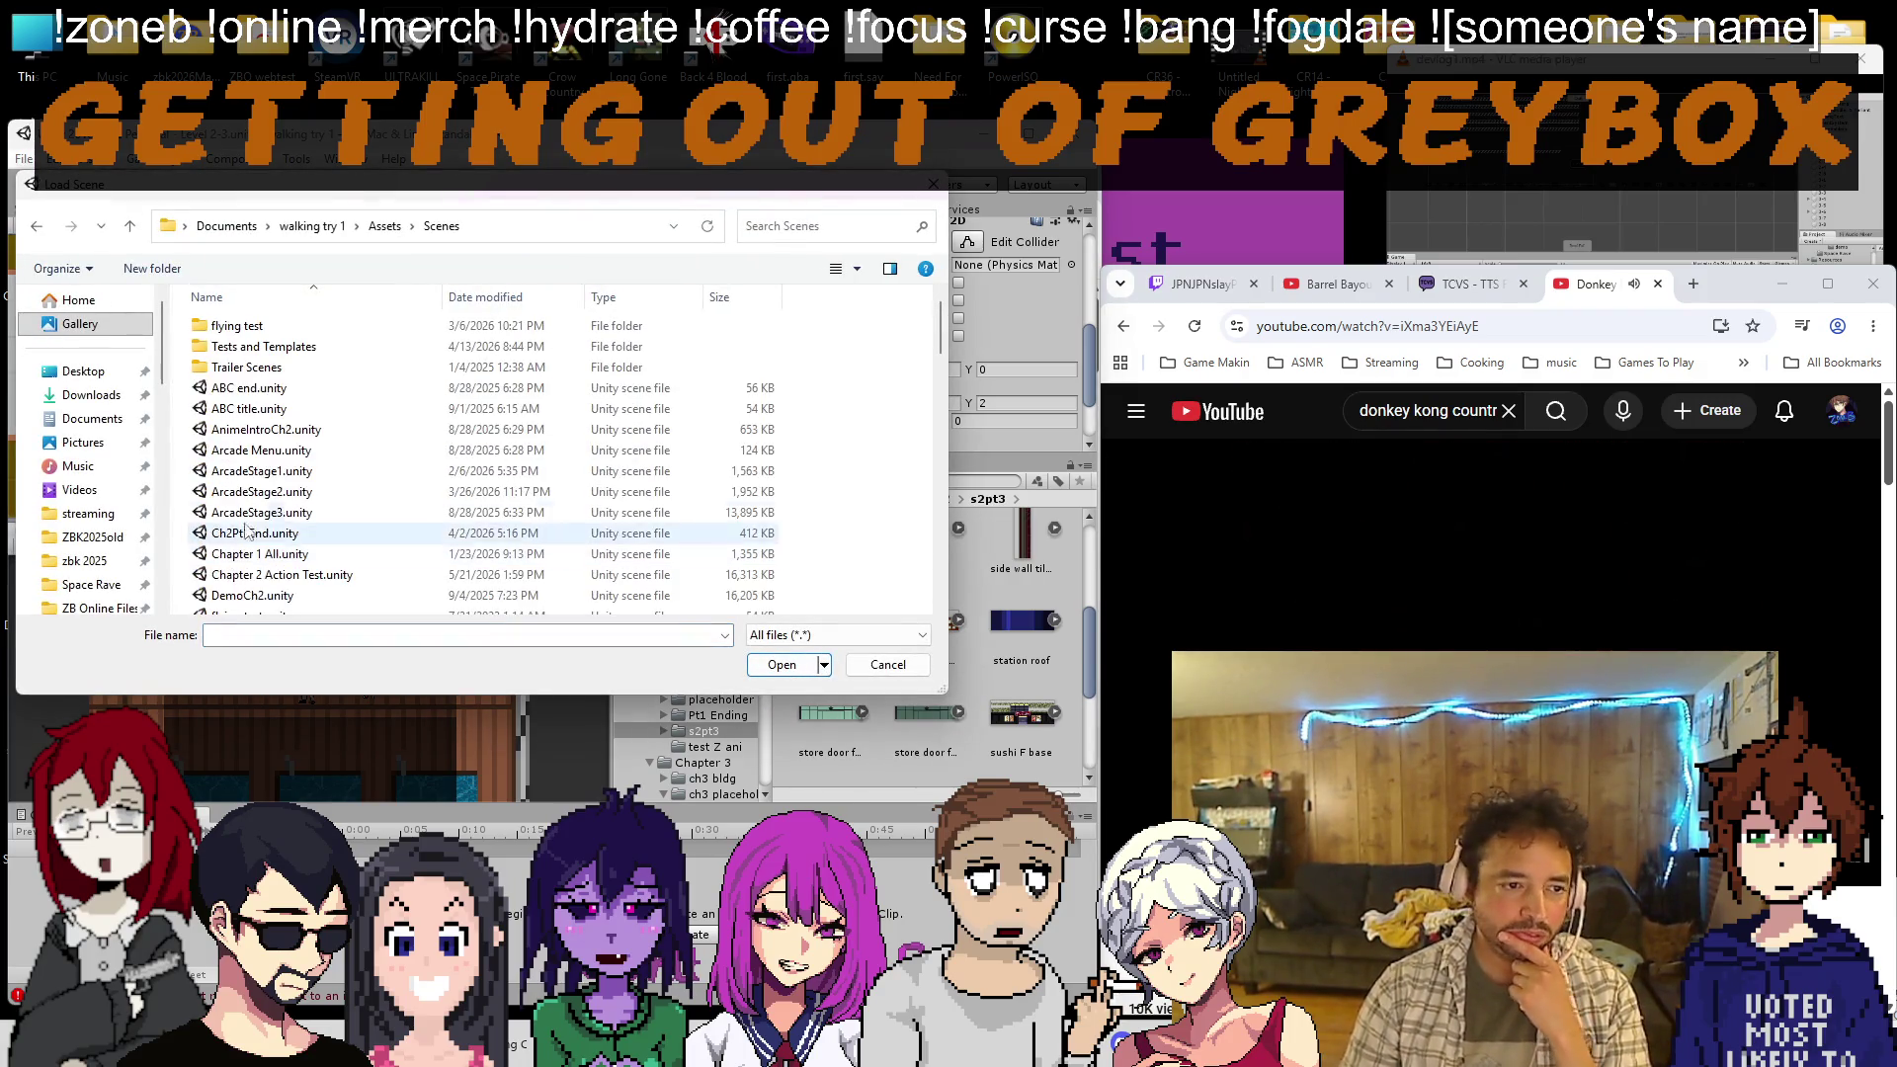
{"action": "scroll", "coordinate": [305, 484], "scroll_direction": "down", "scroll_amount": 5}
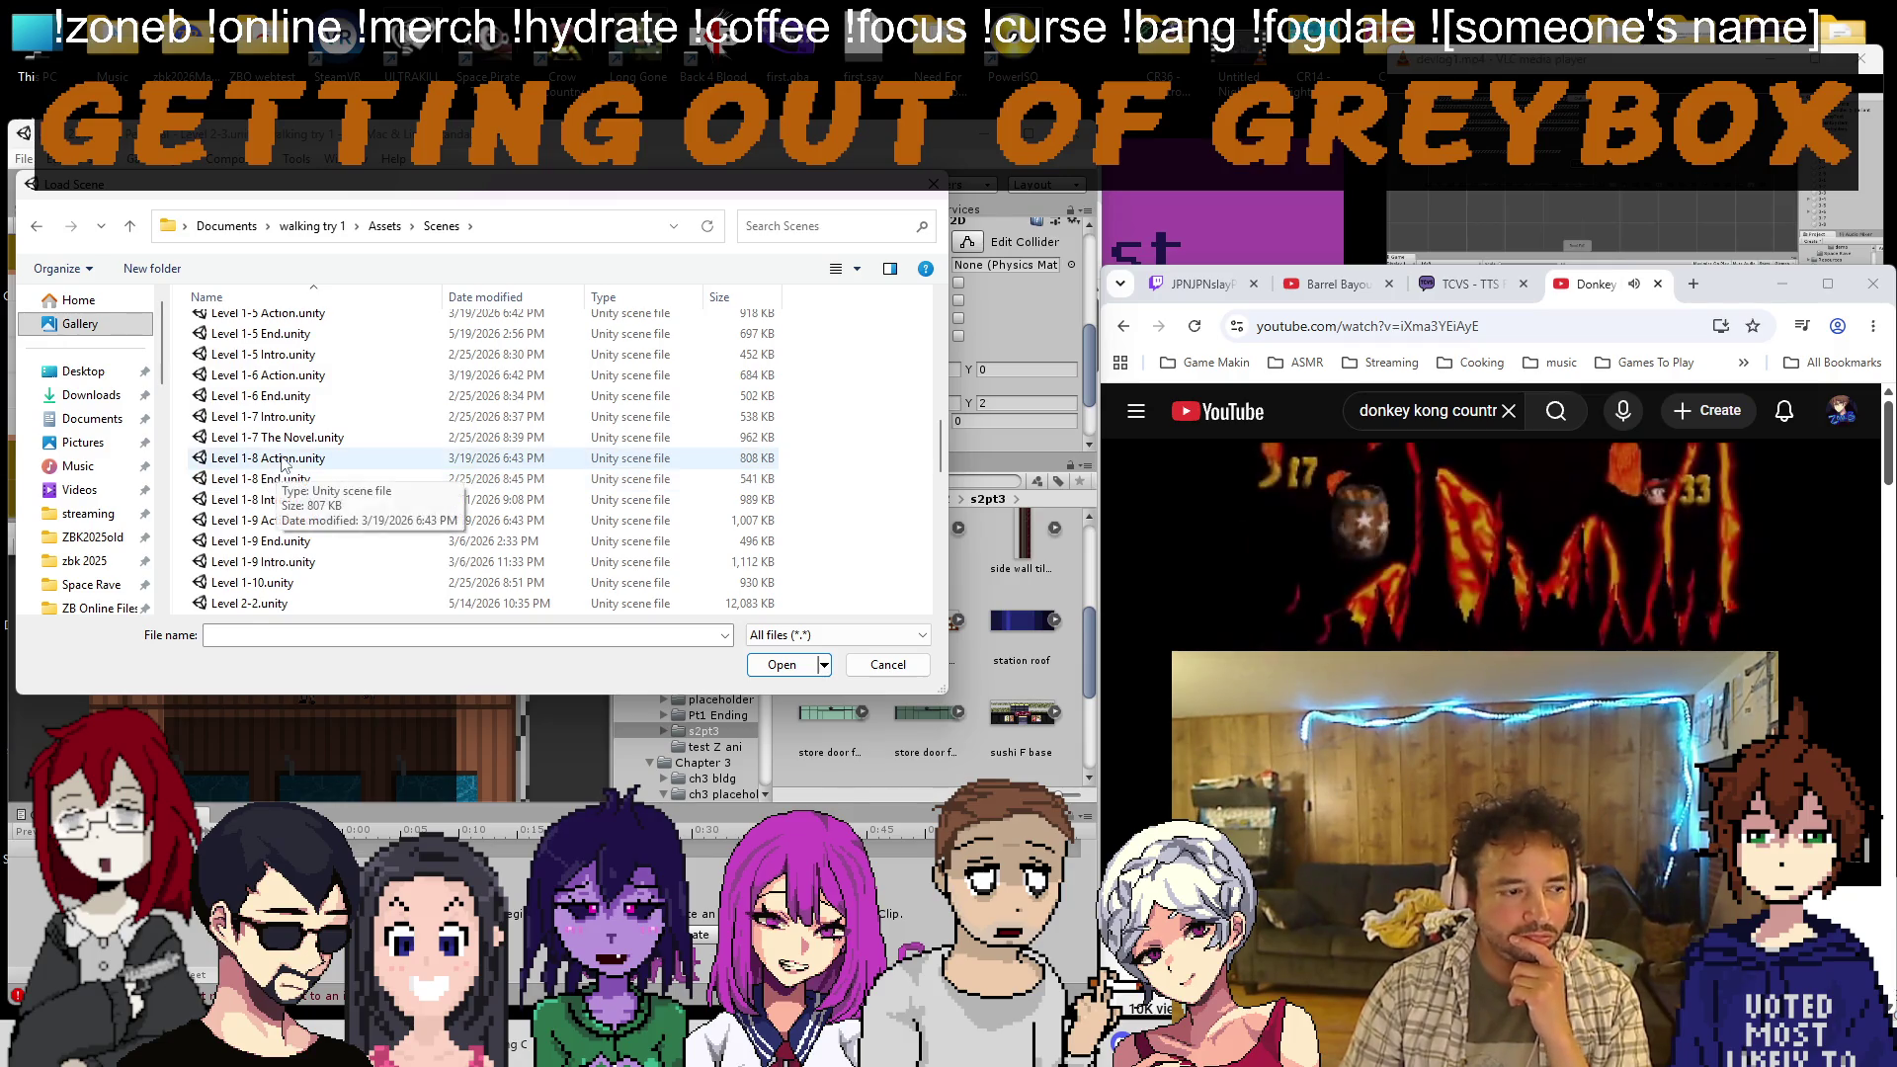
{"action": "double_click", "coordinate": [282, 459]}
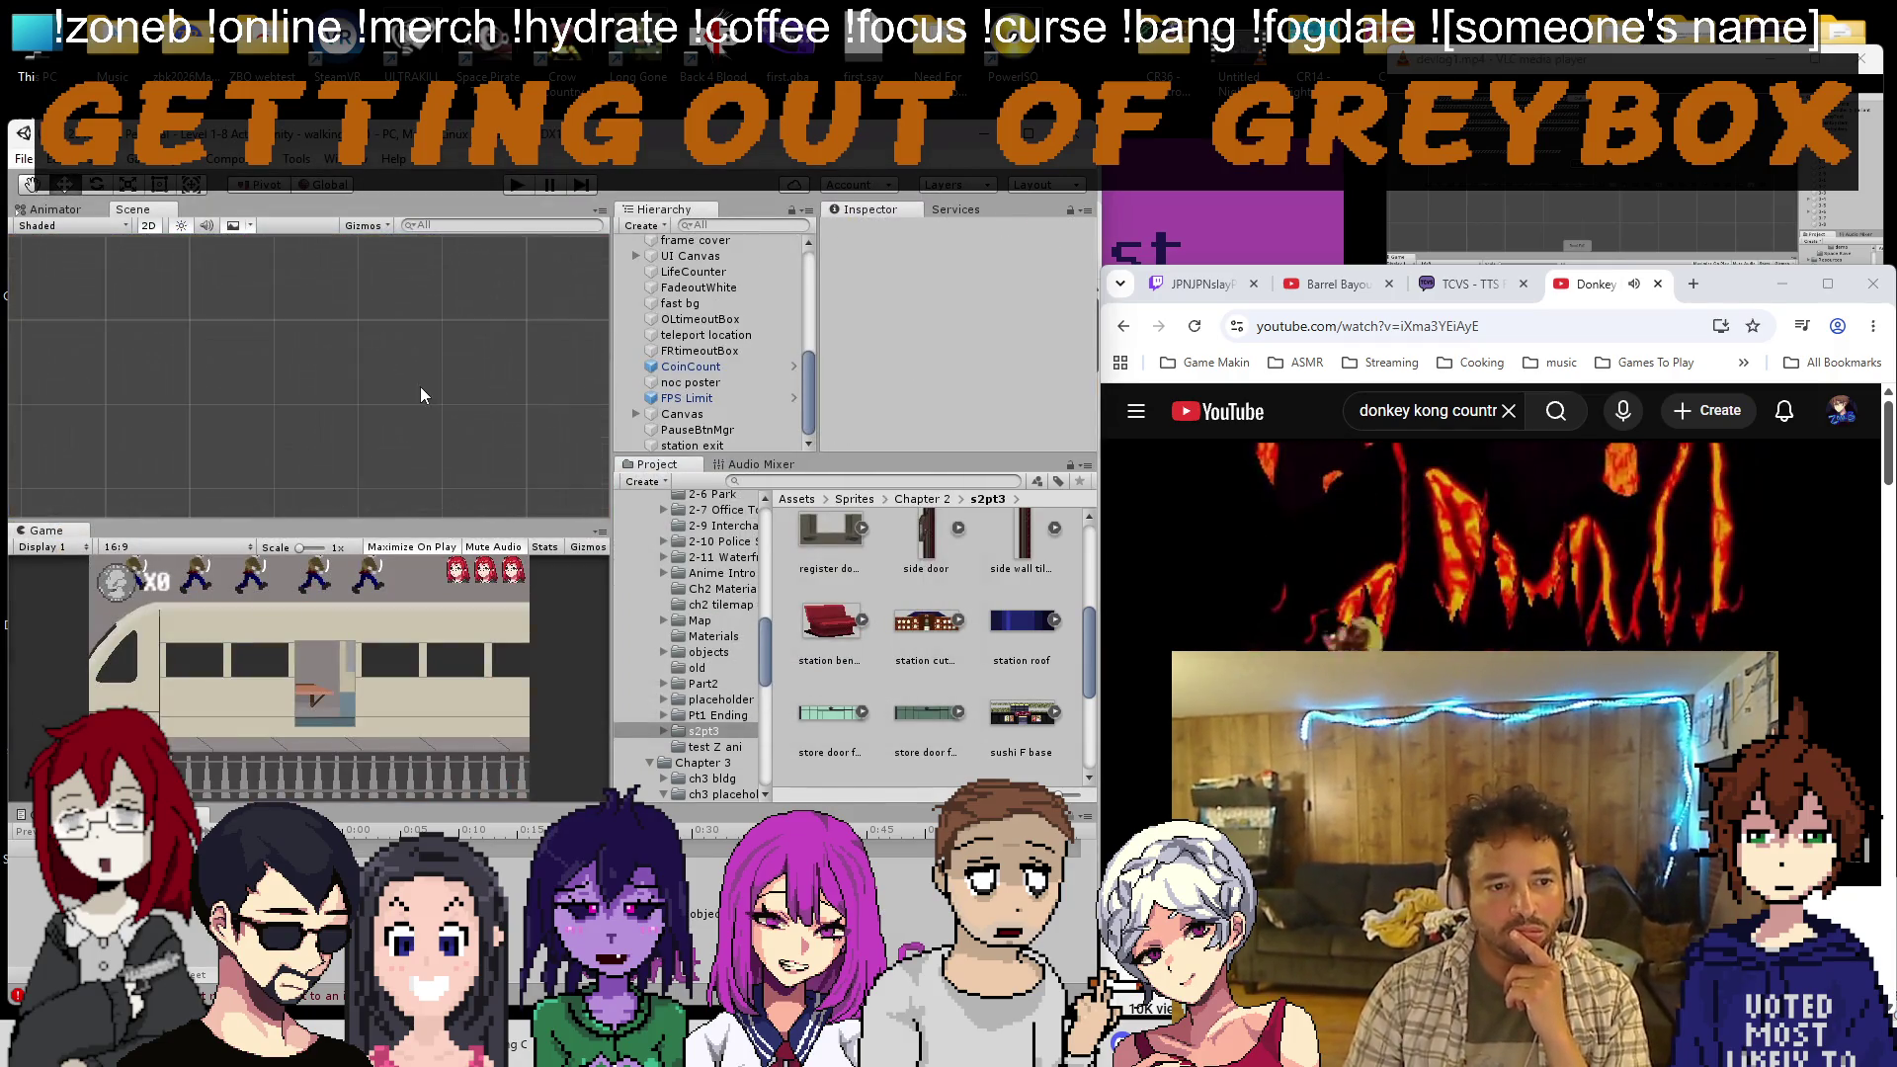
{"action": "scroll", "coordinate": [407, 393], "scroll_direction": "down", "scroll_amount": 5}
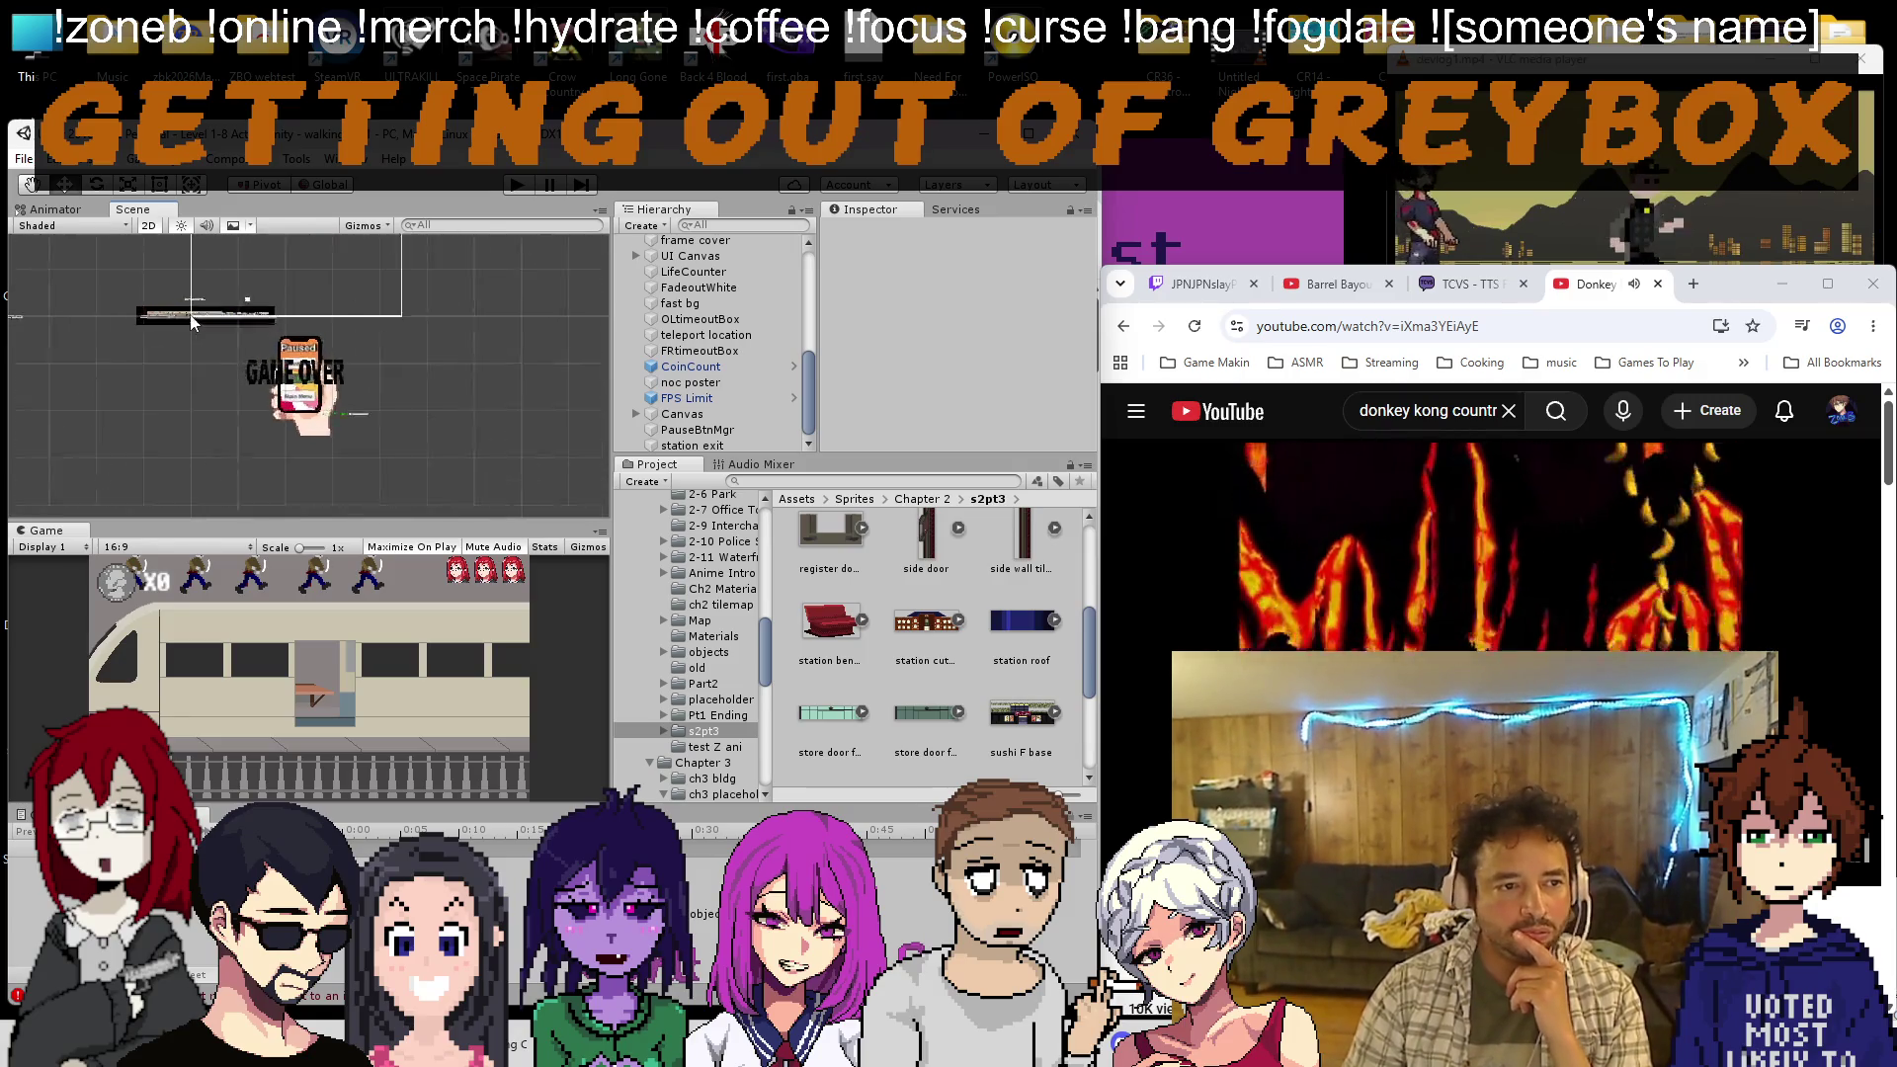
{"action": "scroll", "coordinate": [192, 323], "scroll_direction": "up", "scroll_amount": 10}
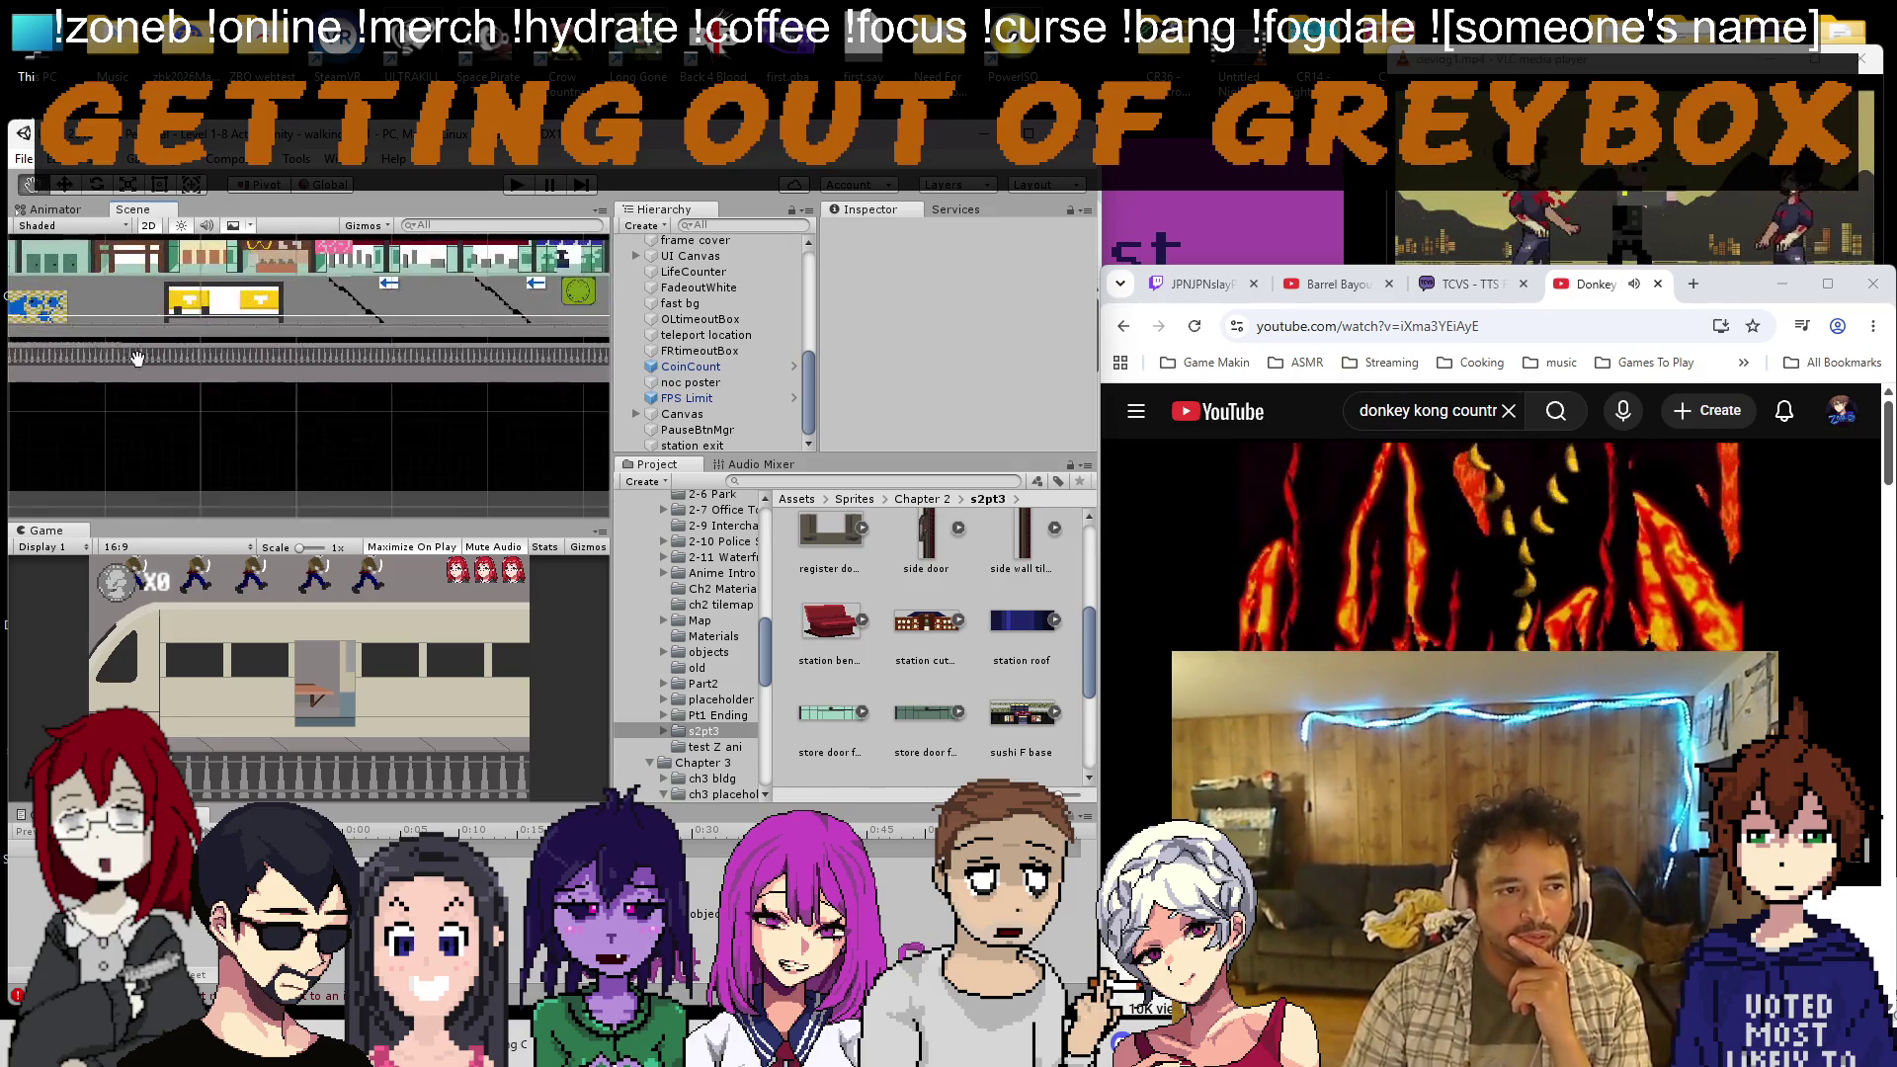
{"action": "scroll", "coordinate": [294, 336], "scroll_direction": "up", "scroll_amount": 5}
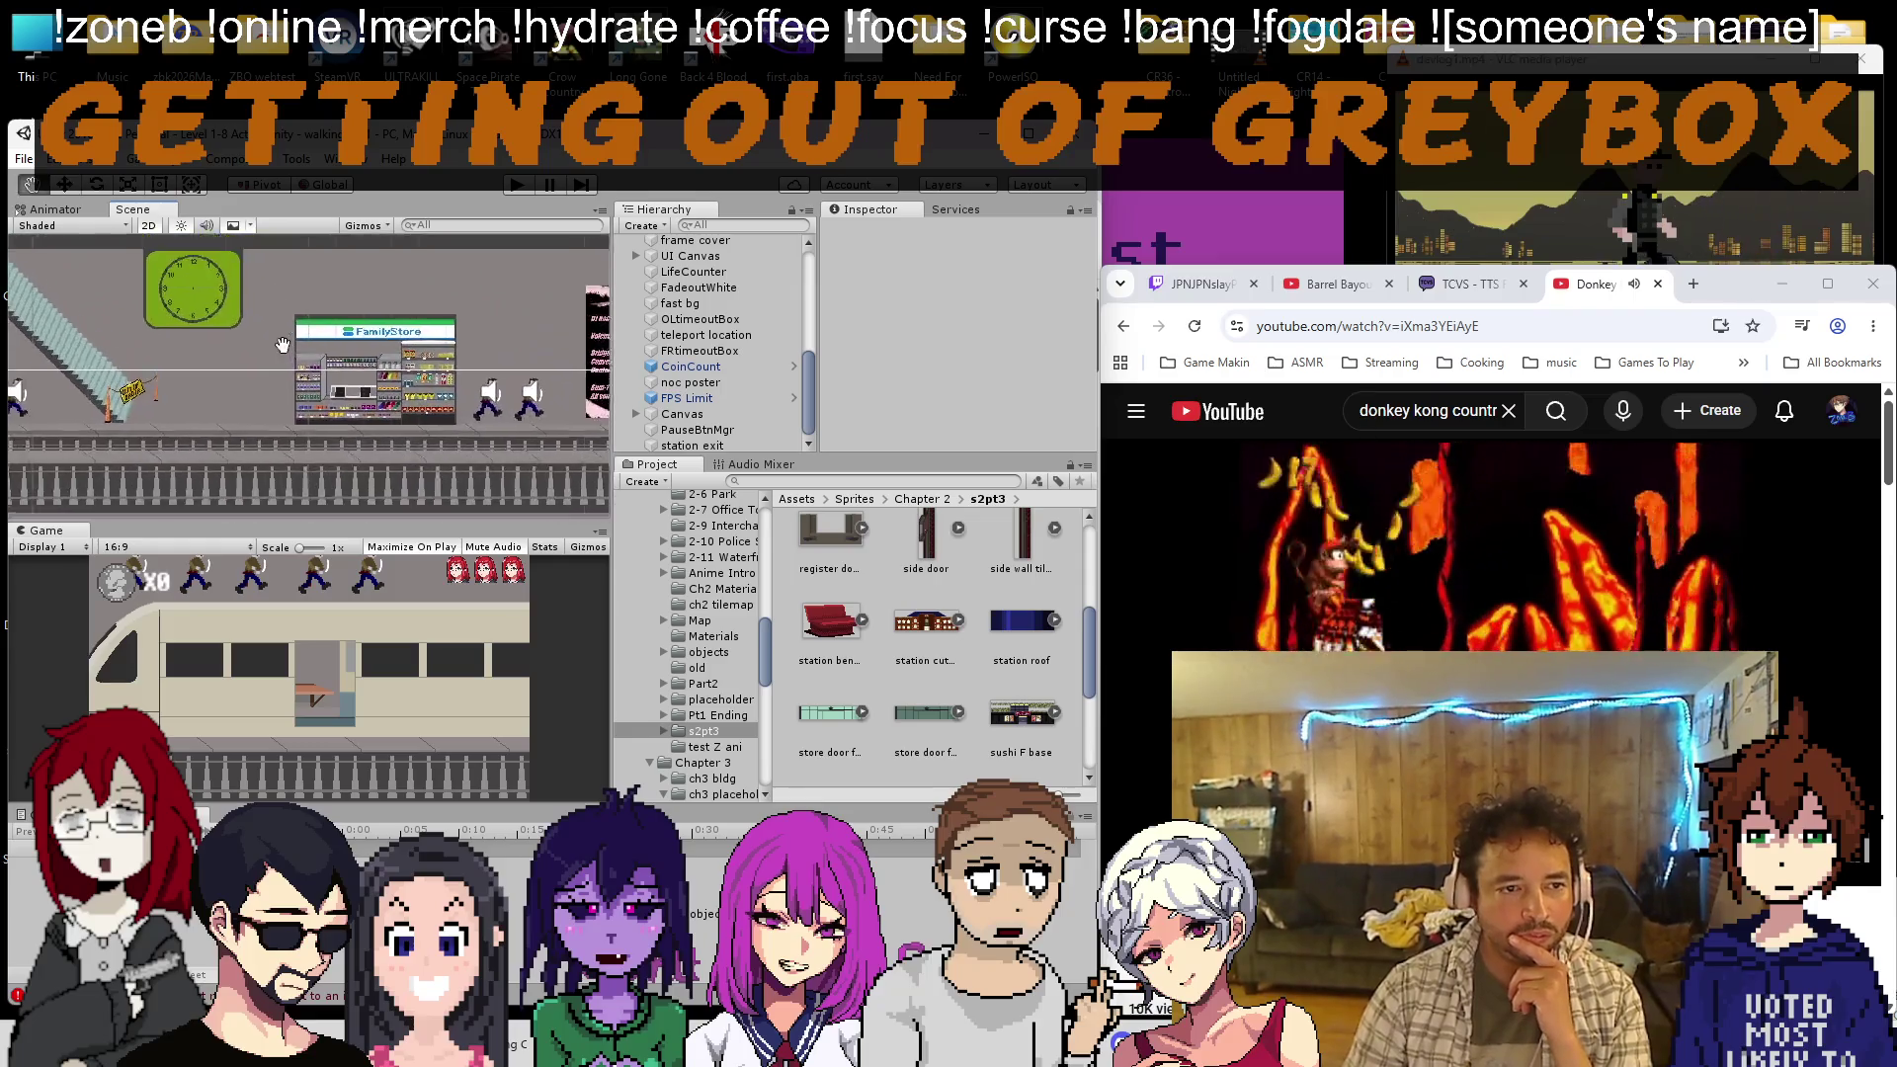
{"action": "scroll", "coordinate": [501, 391], "scroll_direction": "up", "scroll_amount": 5}
{"action": "mouse_move", "coordinate": [501, 391]}
{"action": "left_mouse_down"}
{"action": "mouse_move", "coordinate": [443, 417]}
{"action": "mouse_move", "coordinate": [324, 413]}
{"action": "left_mouse_up"}
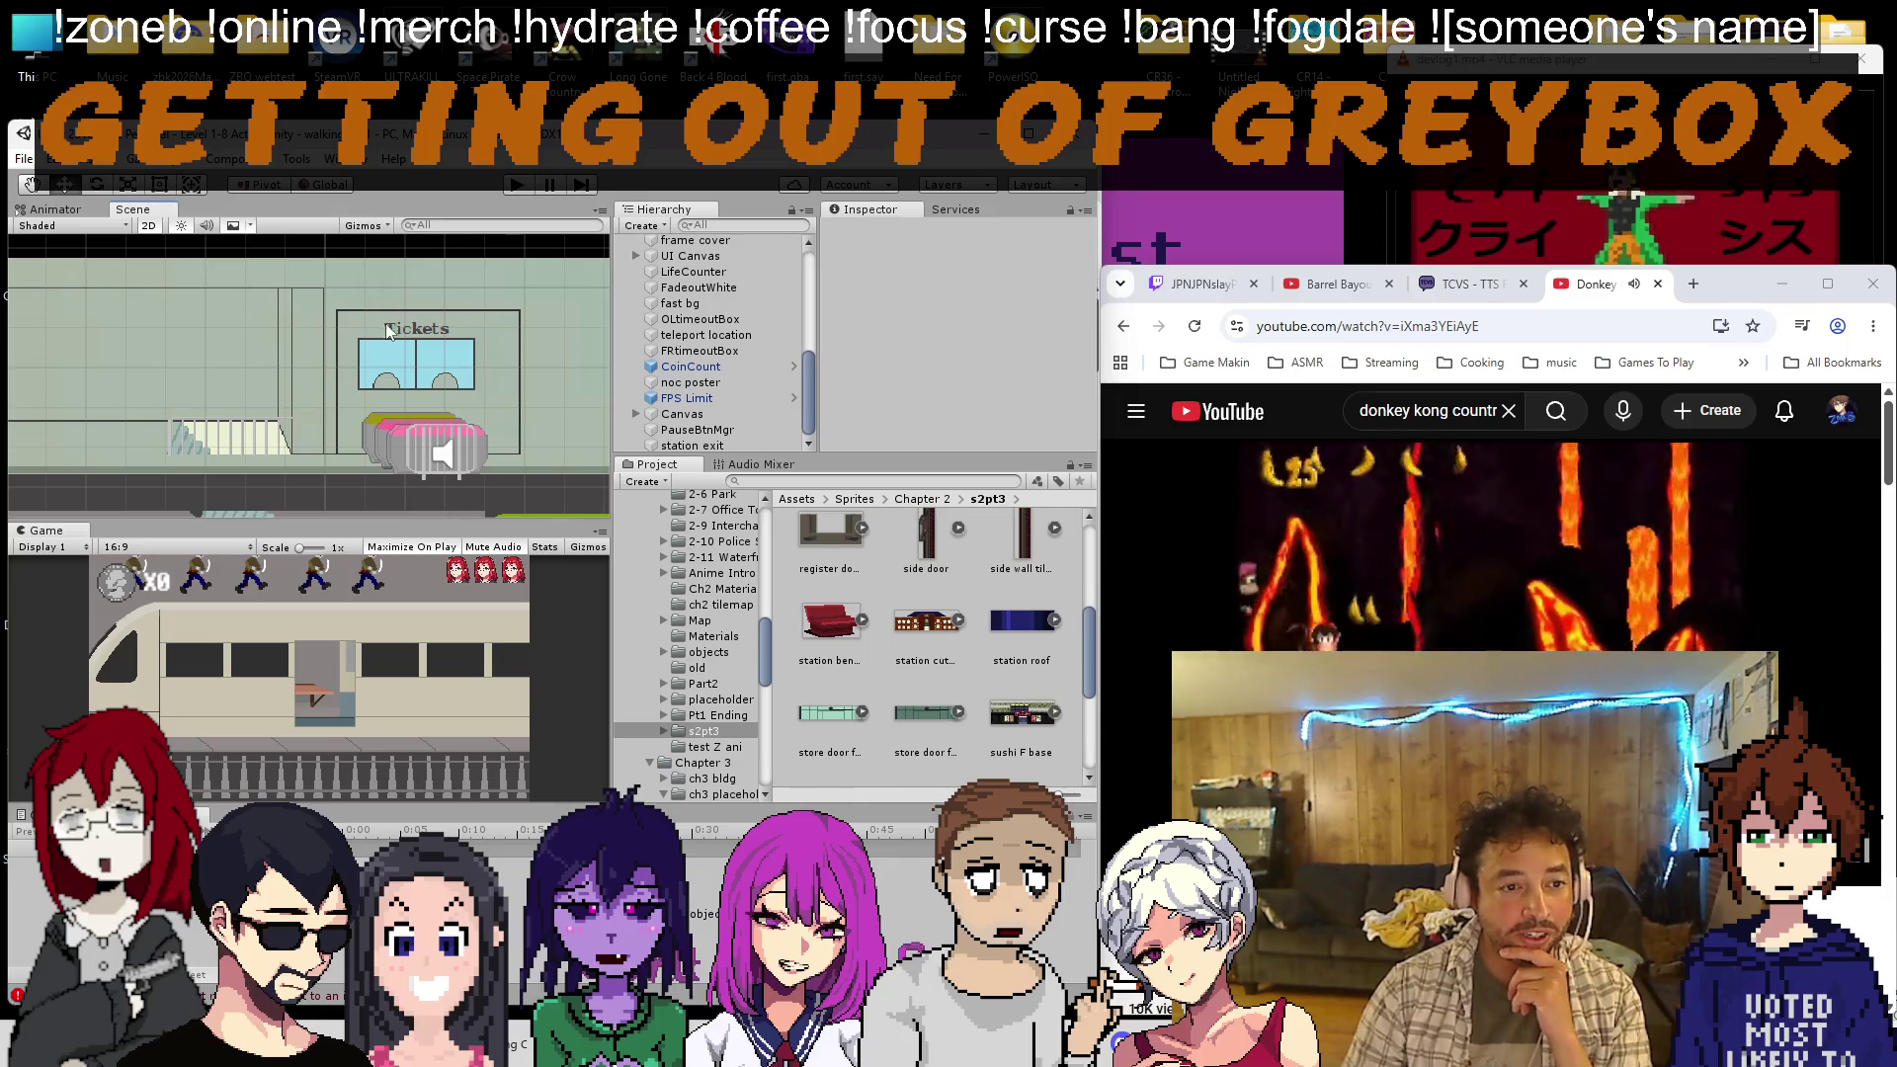
{"action": "scroll", "coordinate": [352, 391], "scroll_direction": "down", "scroll_amount": 5}
{"action": "scroll", "coordinate": [334, 391], "scroll_direction": "down", "scroll_amount": 2}
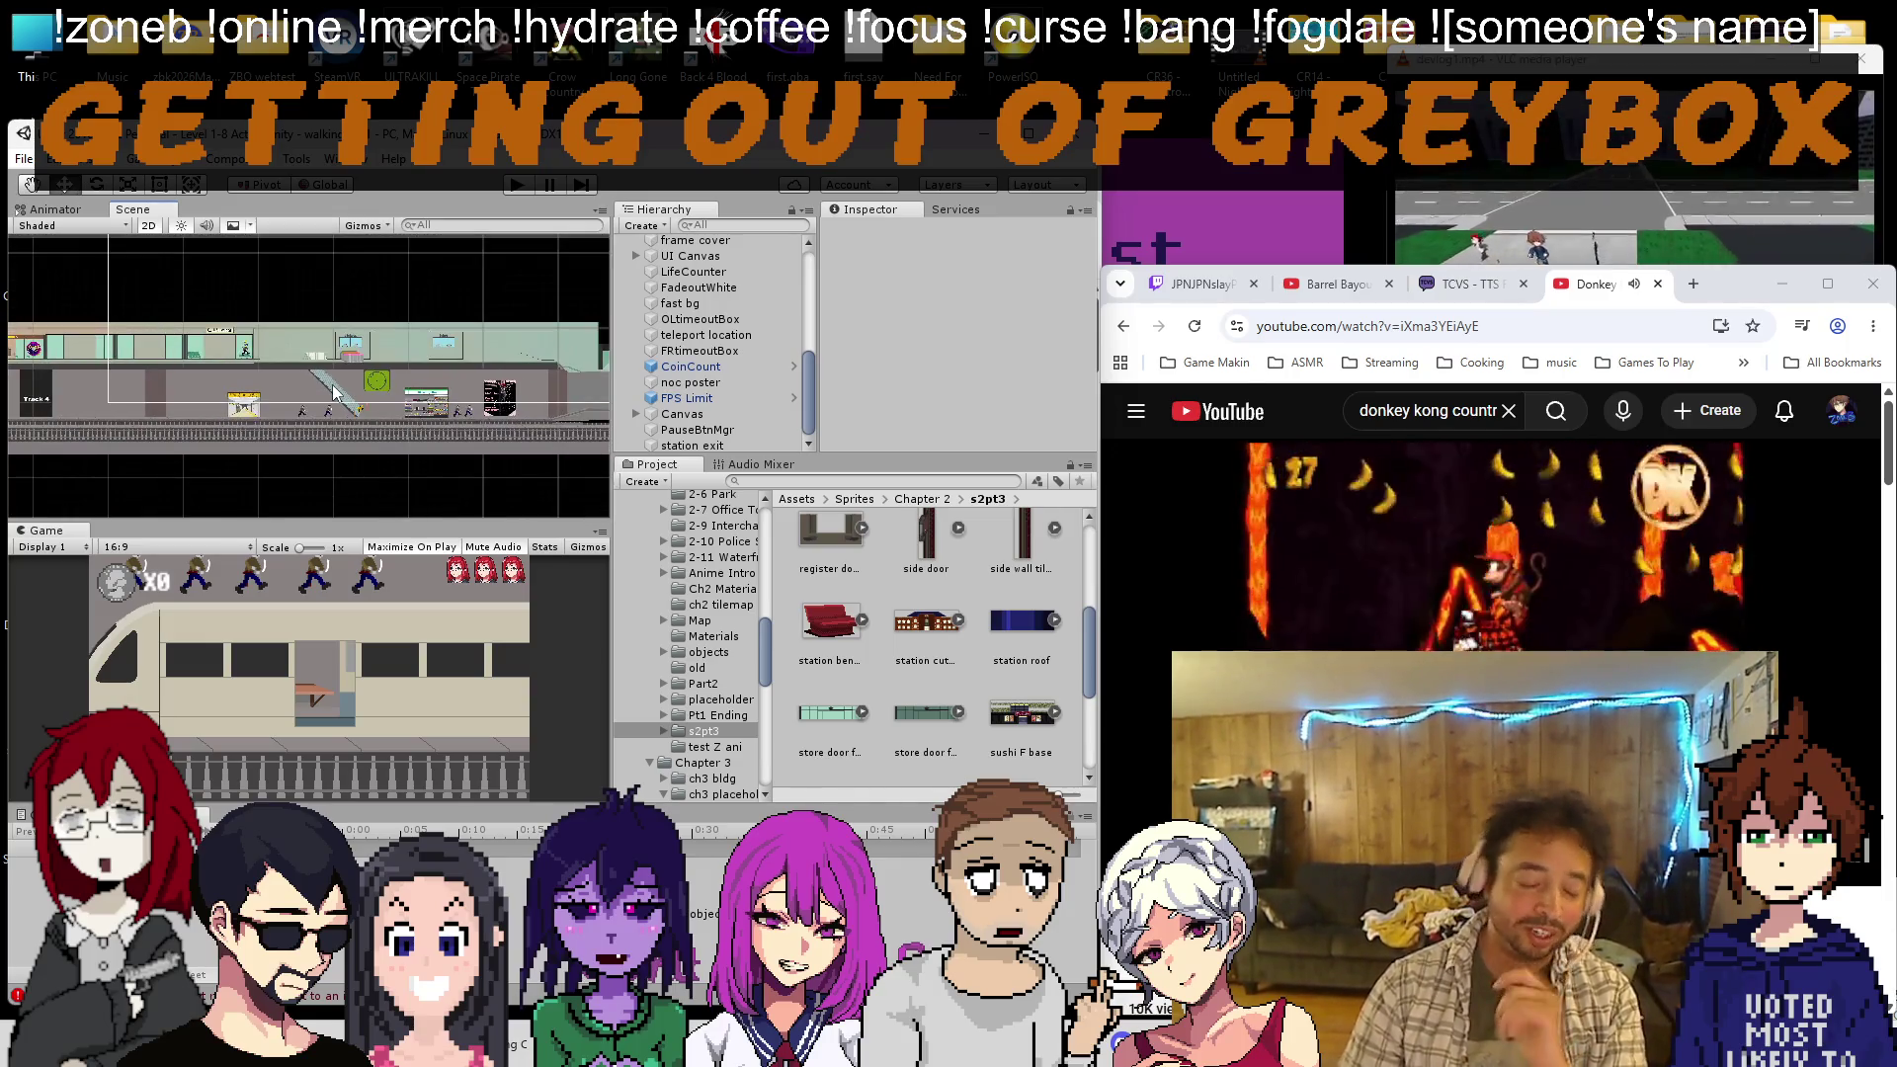
{"action": "scroll", "coordinate": [334, 392], "scroll_direction": "up", "scroll_amount": 3}
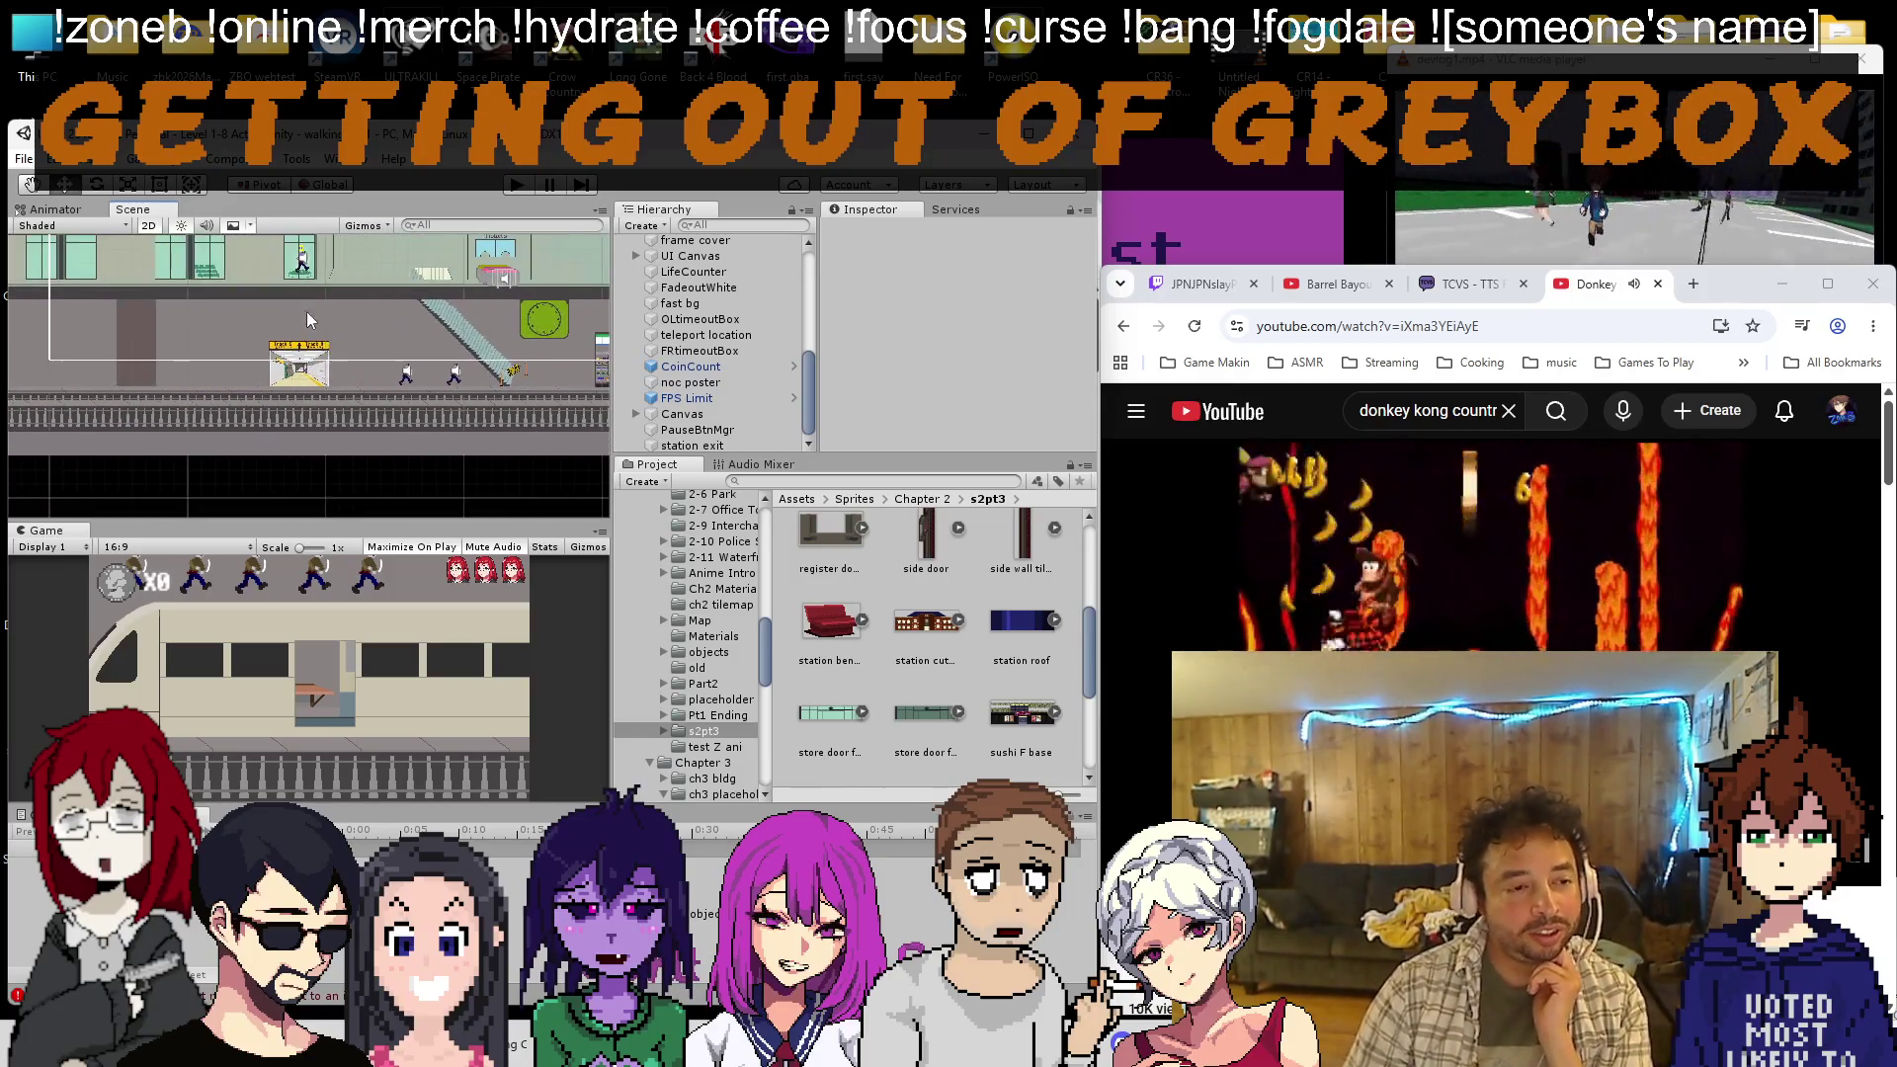
{"action": "key", "text": "f"}
{"action": "scroll", "coordinate": [448, 409], "scroll_direction": "up", "scroll_amount": 1}
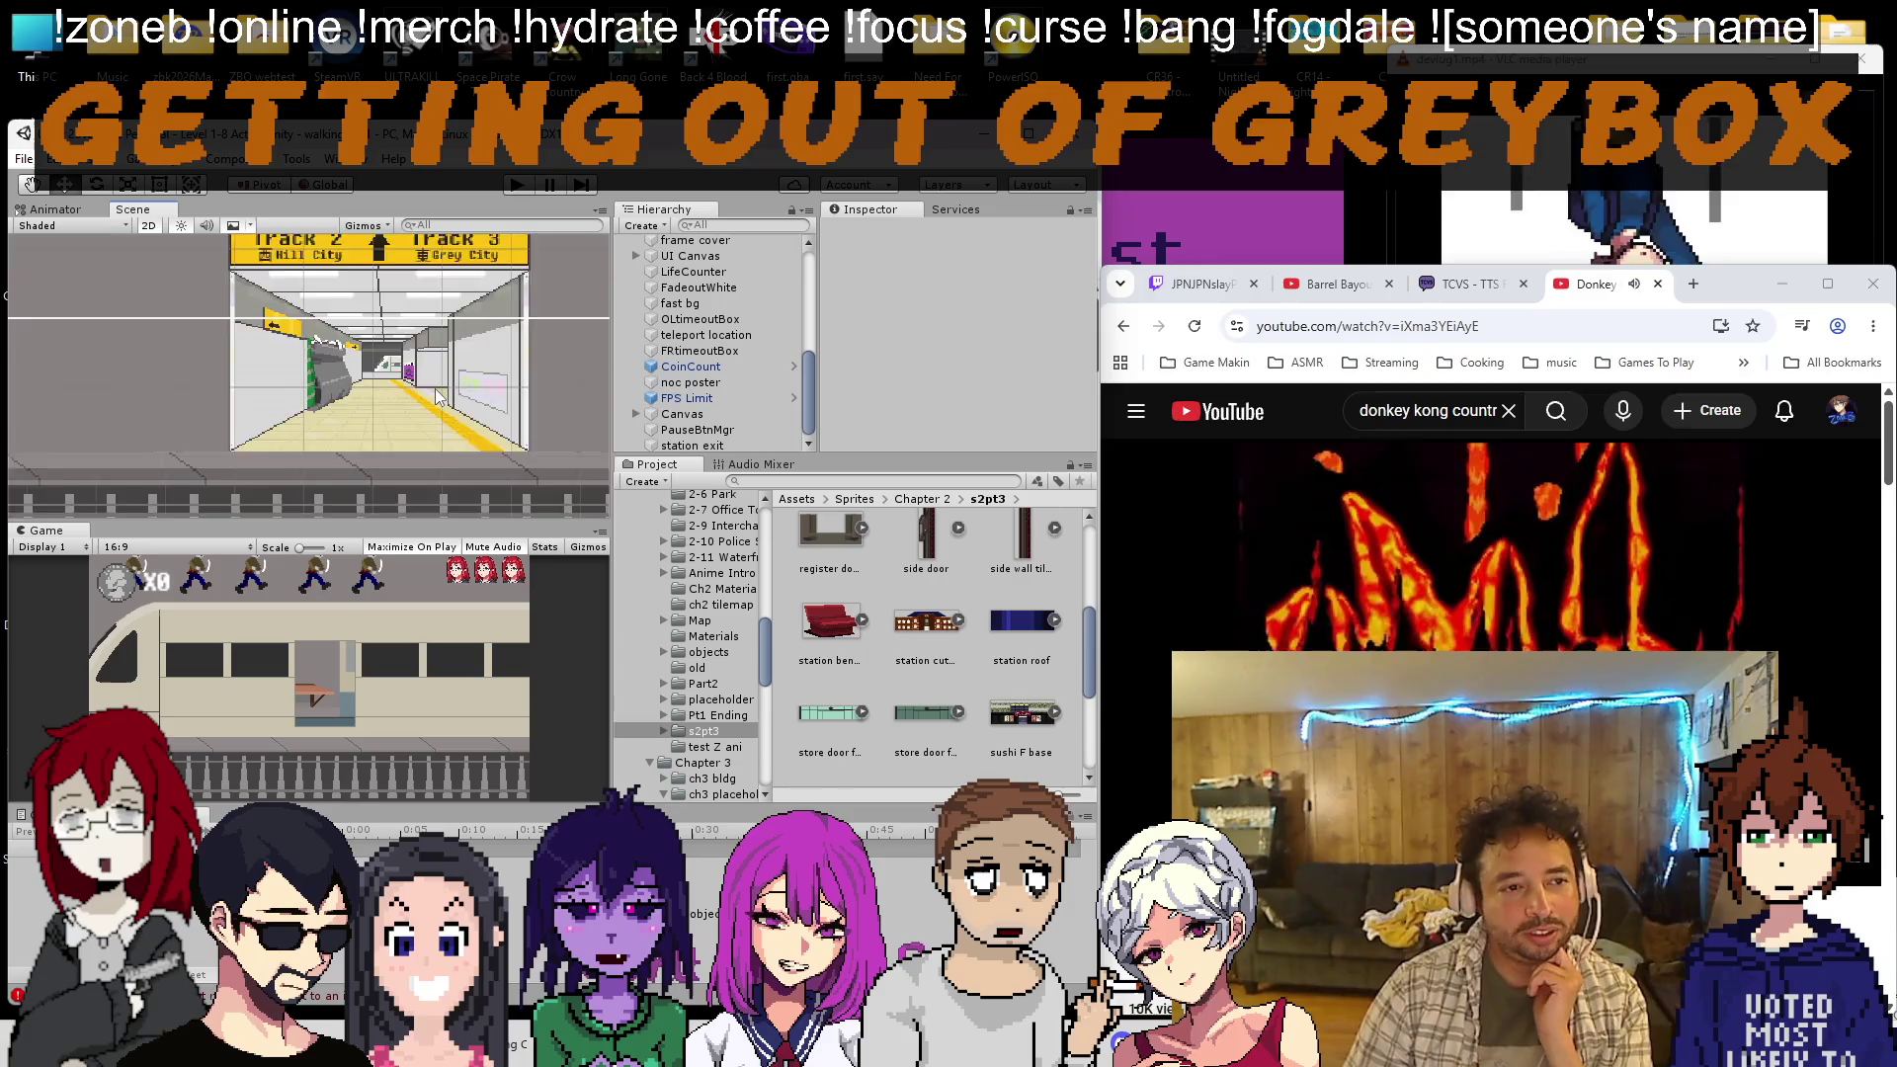
{"action": "scroll", "coordinate": [437, 395], "scroll_direction": "down", "scroll_amount": 5}
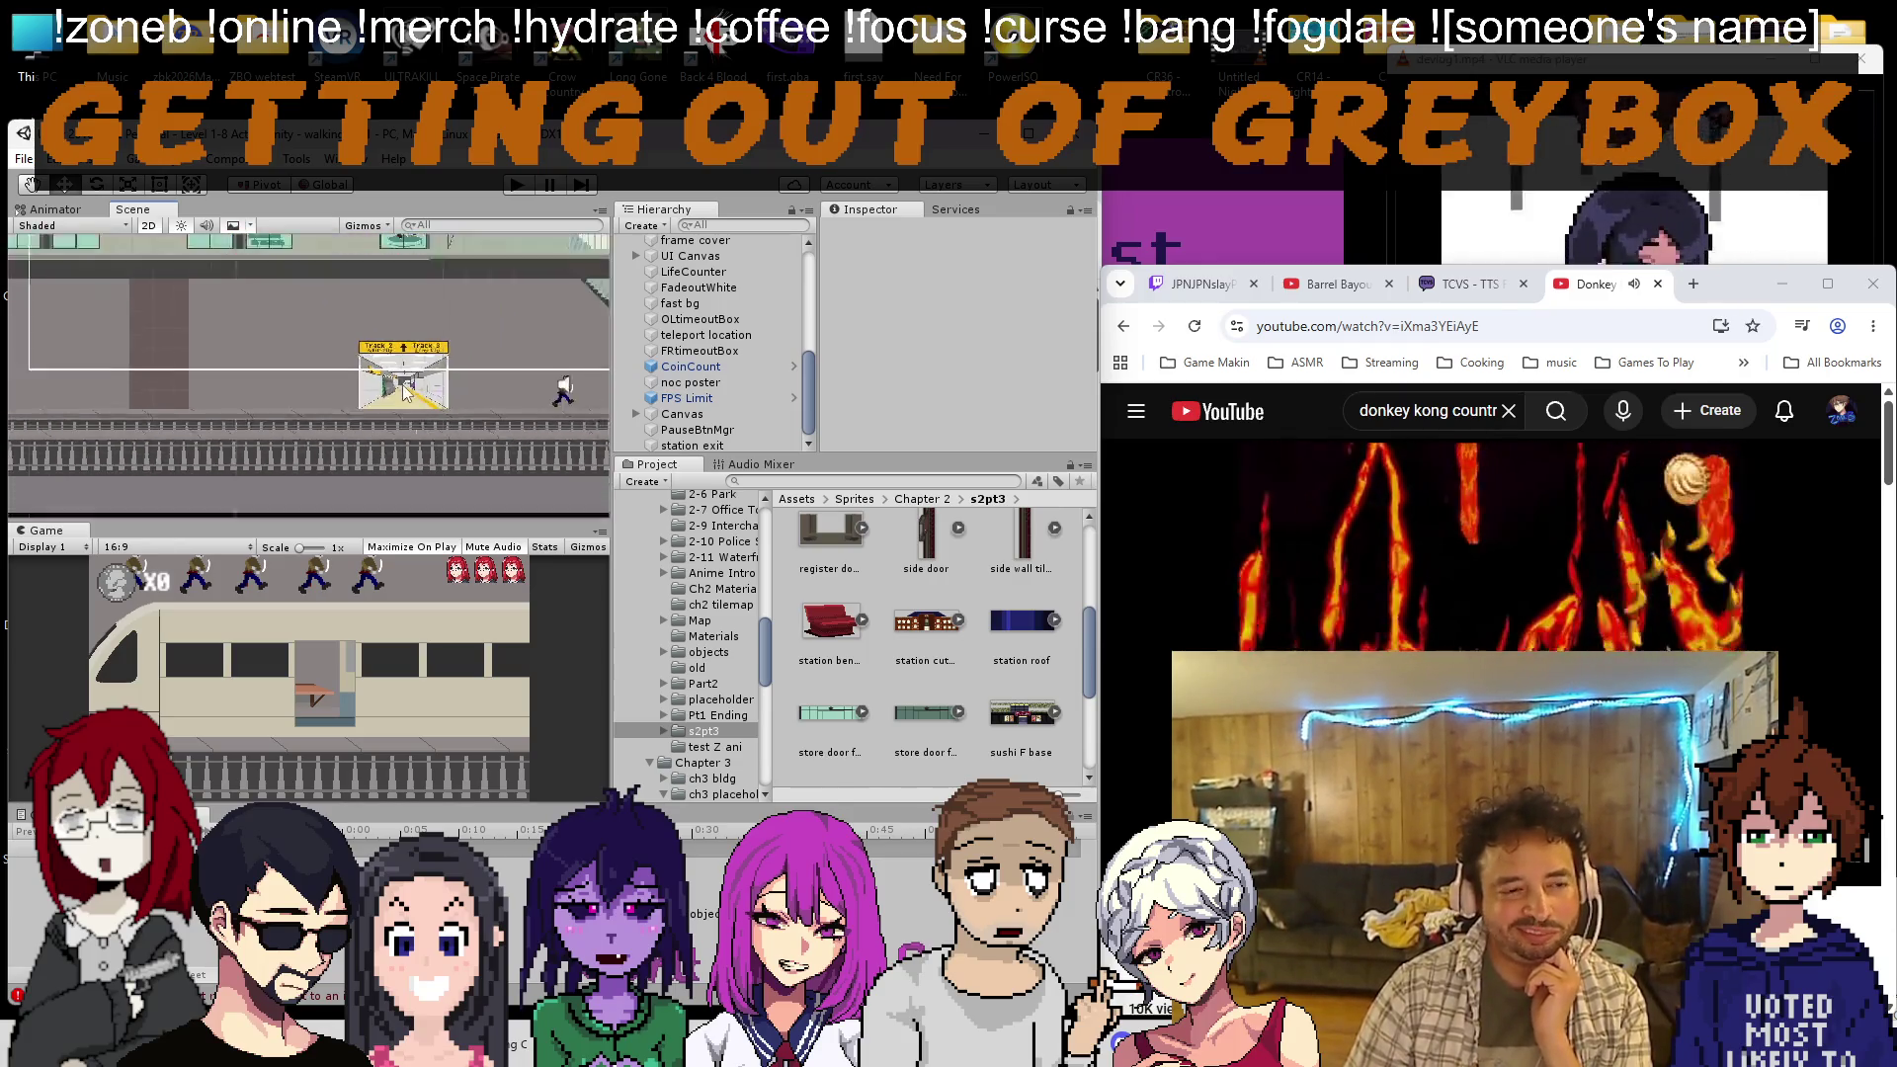
{"action": "scroll", "coordinate": [405, 392], "scroll_direction": "down", "scroll_amount": 5}
{"action": "mouse_move", "coordinate": [460, 370]}
{"action": "left_mouse_down"}
{"action": "mouse_move", "coordinate": [705, 329]}
{"action": "mouse_move", "coordinate": [876, 341]}
{"action": "mouse_move", "coordinate": [466, 355]}
{"action": "left_mouse_up"}
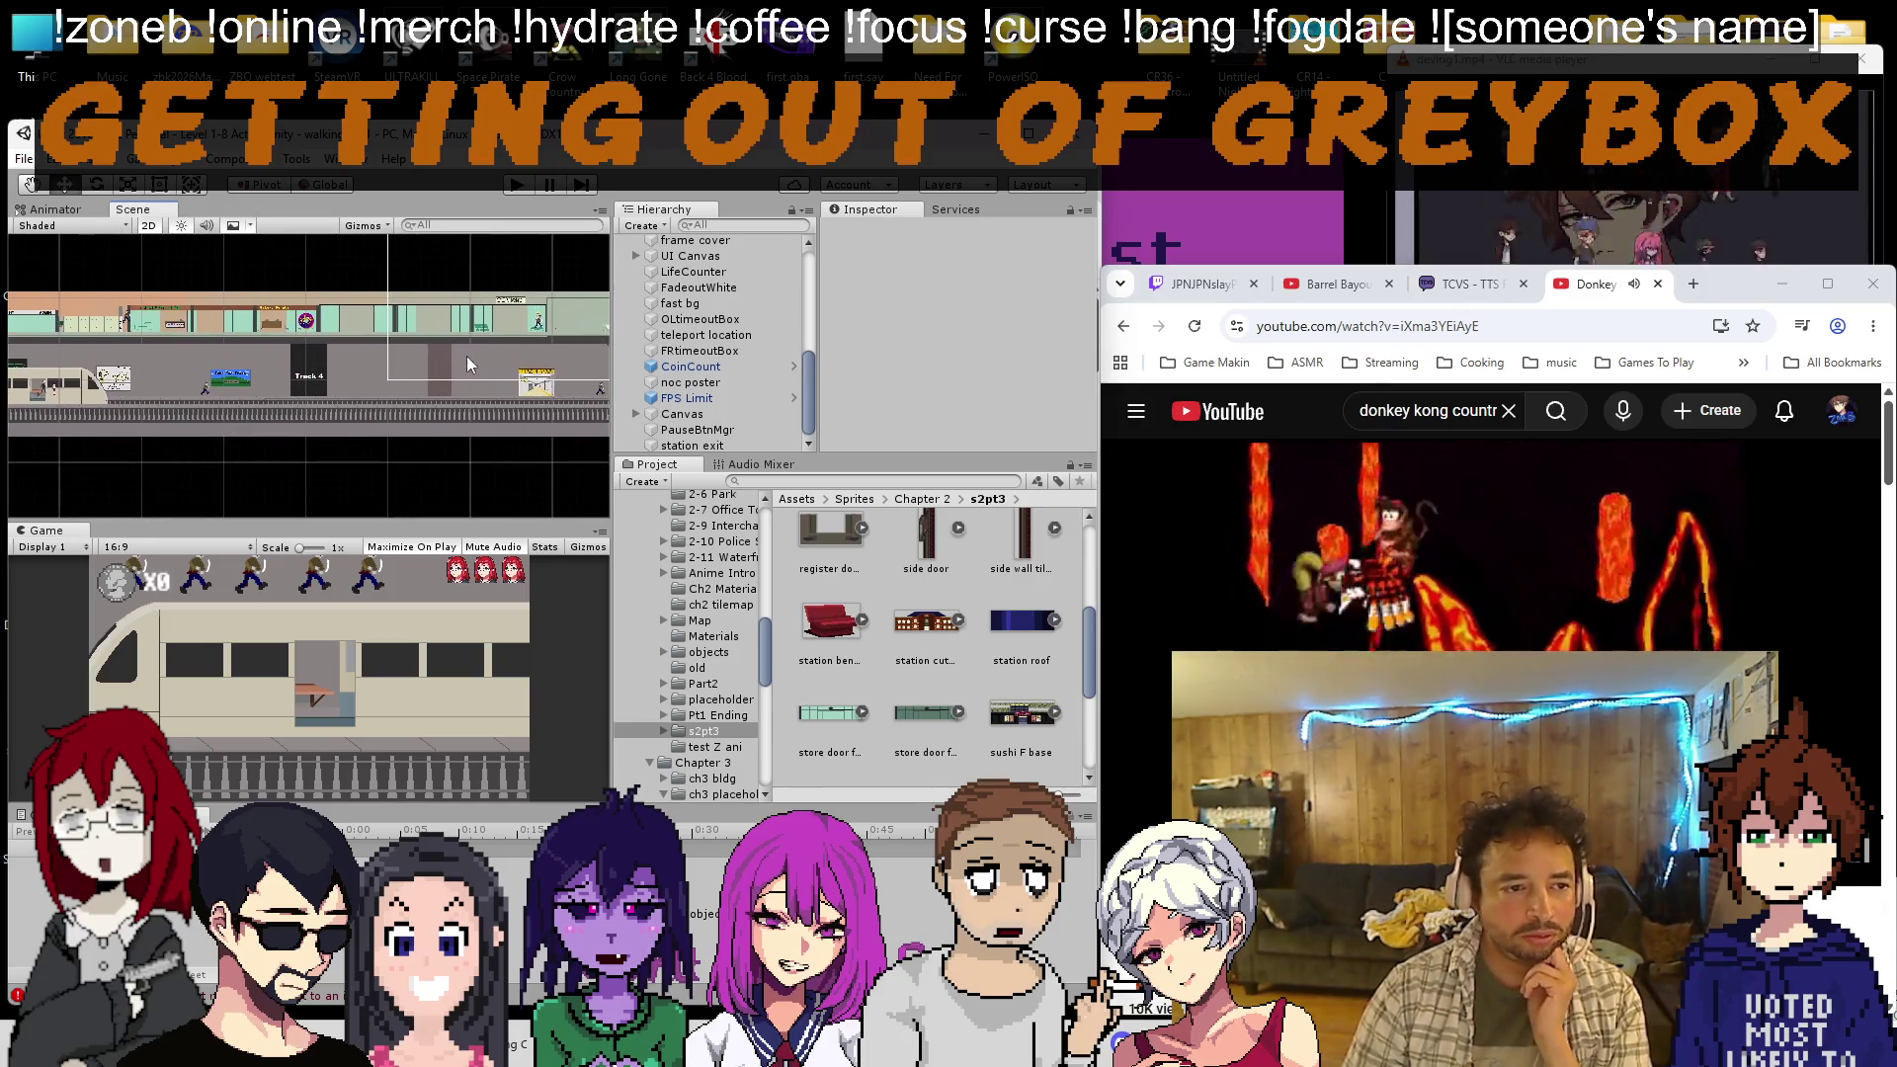
{"action": "scroll", "coordinate": [288, 304], "scroll_direction": "up", "scroll_amount": 5}
{"action": "scroll", "coordinate": [269, 321], "scroll_direction": "down", "scroll_amount": 6}
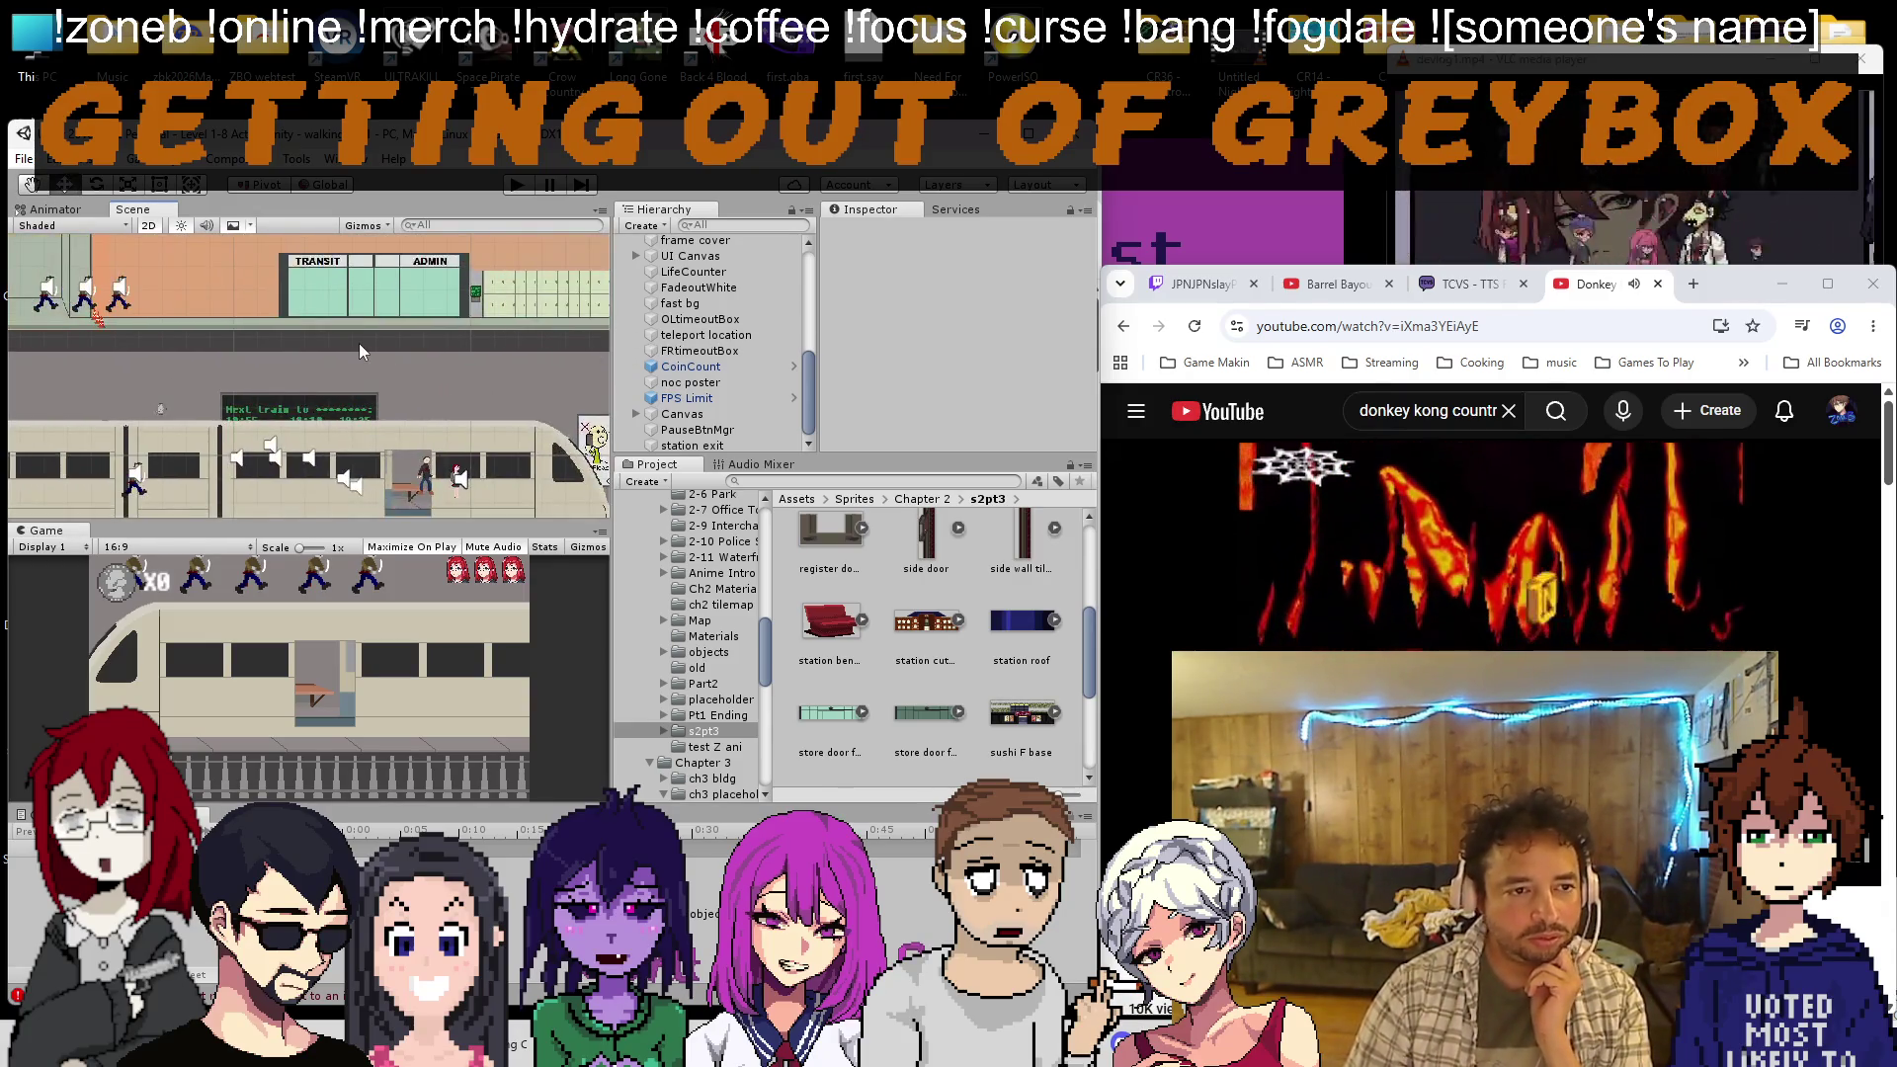
{"action": "scroll", "coordinate": [400, 375], "scroll_direction": "up", "scroll_amount": 4}
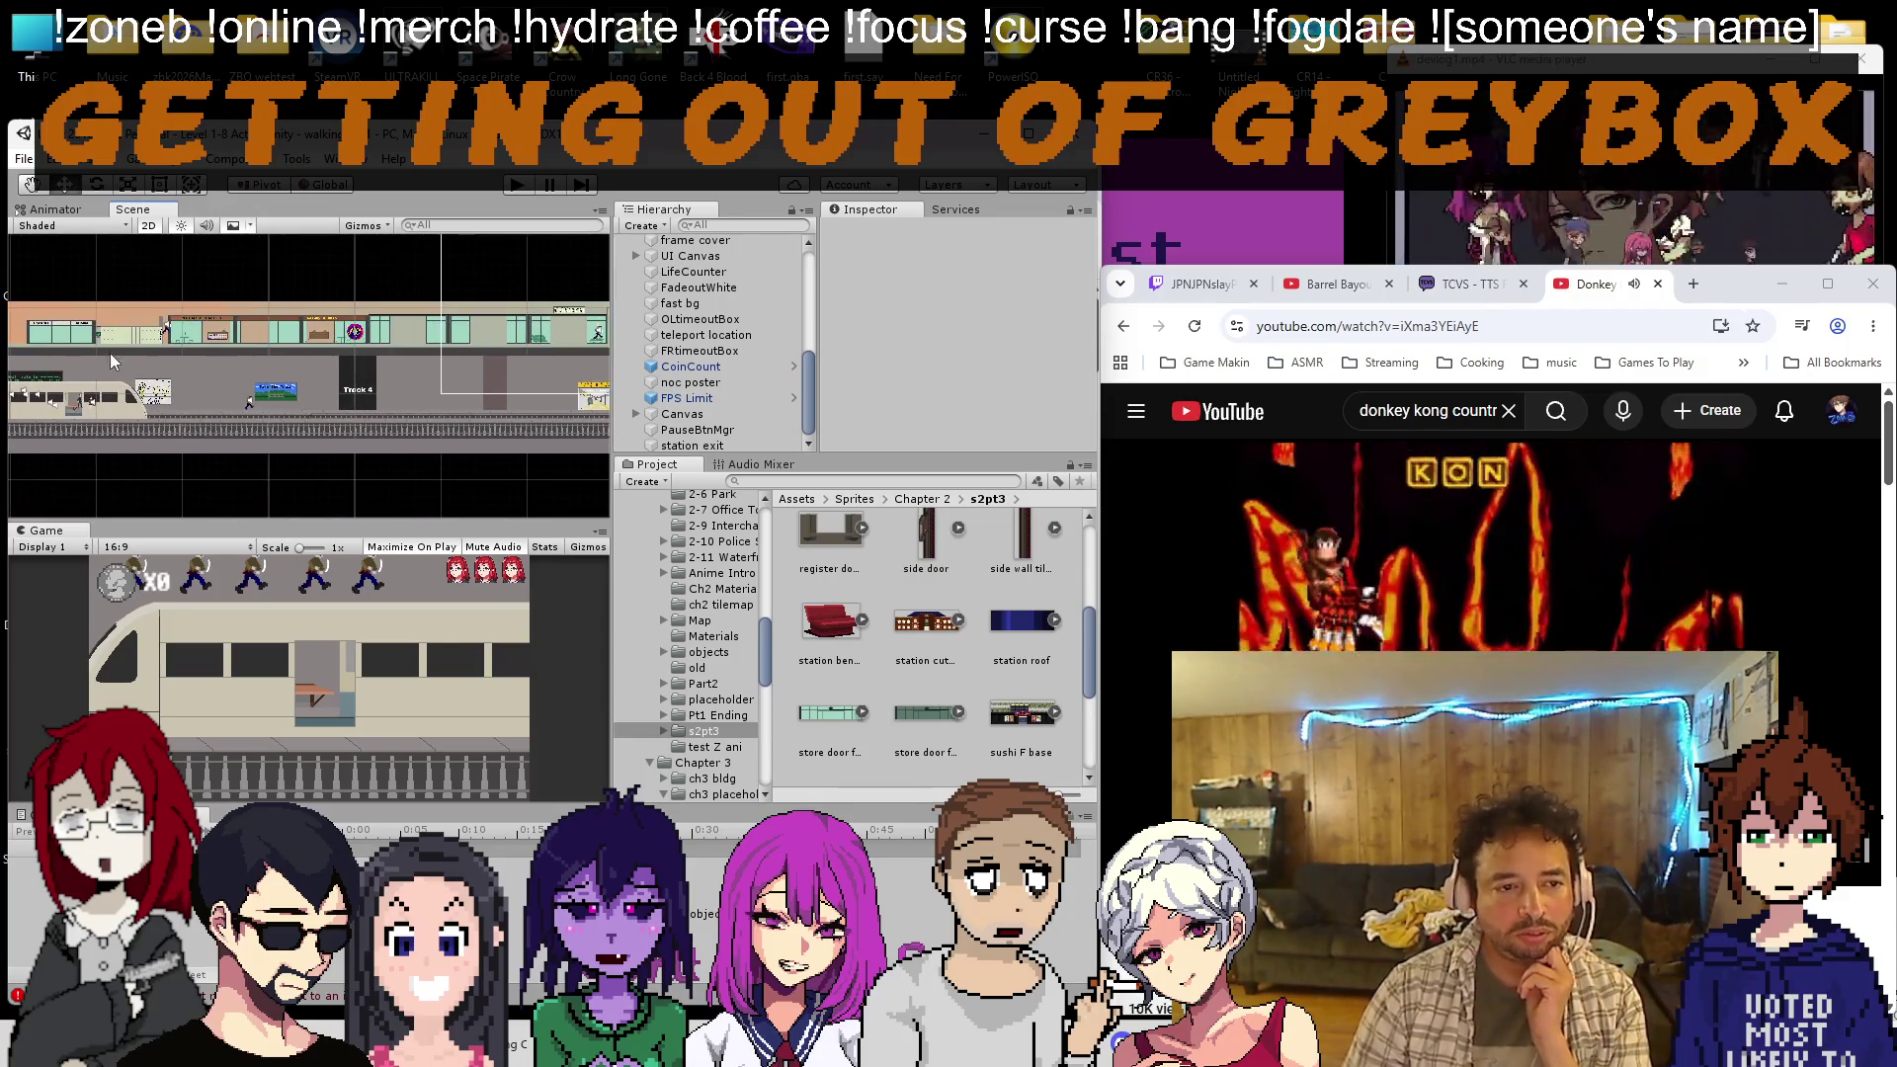
{"action": "left_click_drag", "start_coordinate": [353, 371], "coordinate": [198, 382]}
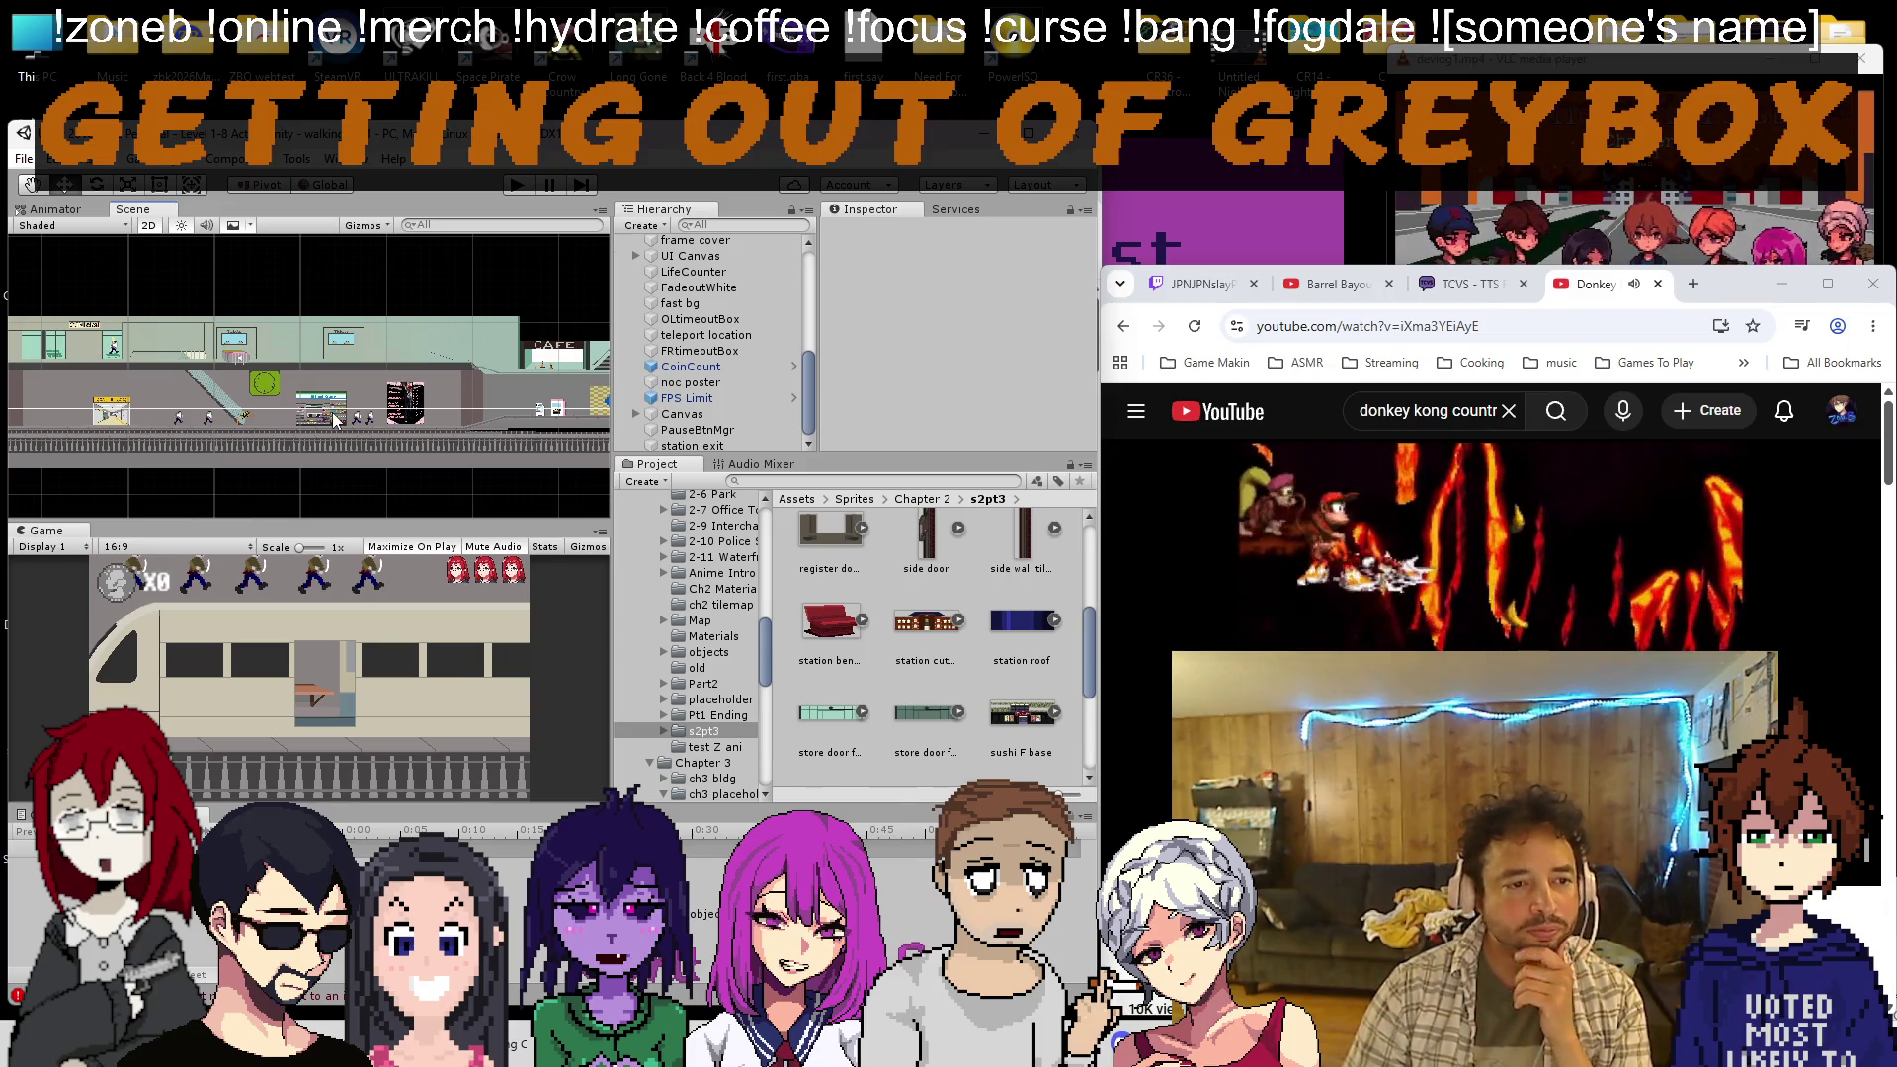
{"action": "scroll", "coordinate": [415, 412], "scroll_direction": "up", "scroll_amount": 3}
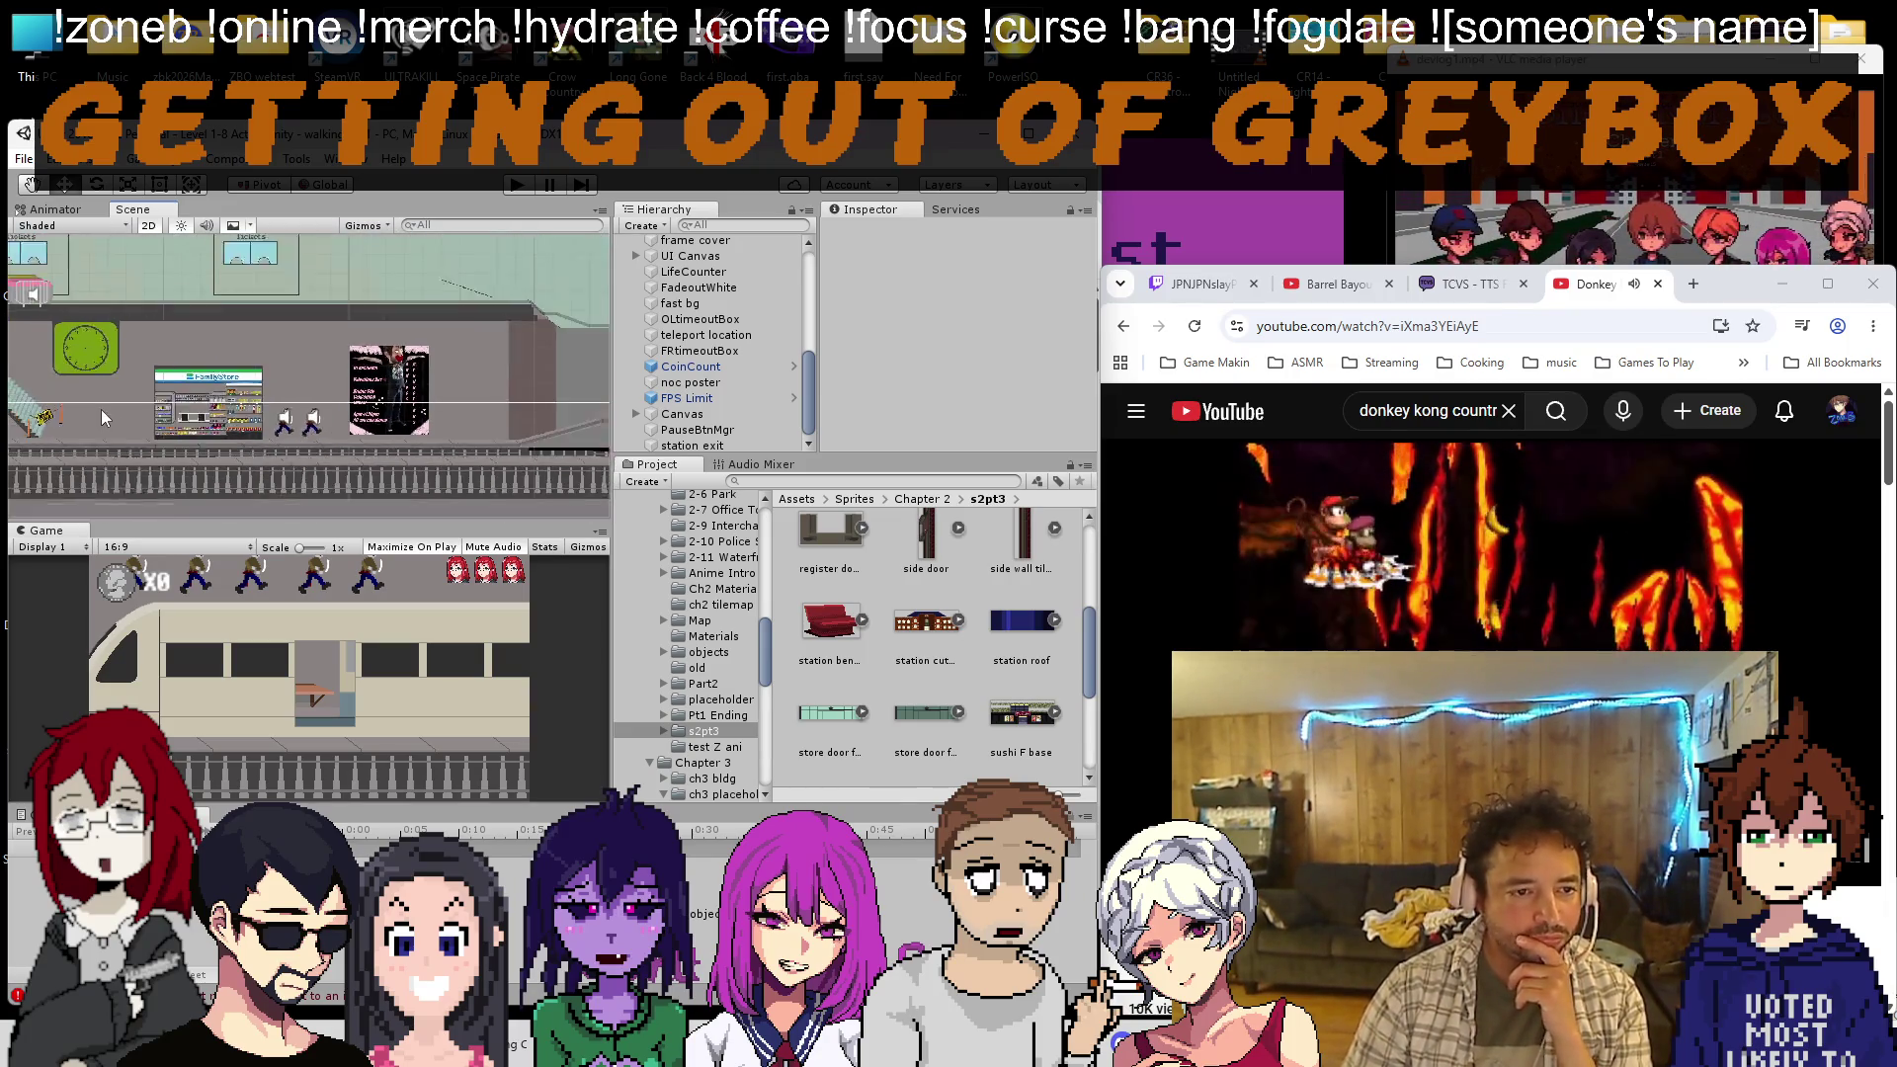
{"action": "scroll", "coordinate": [104, 418], "scroll_direction": "down", "scroll_amount": 2}
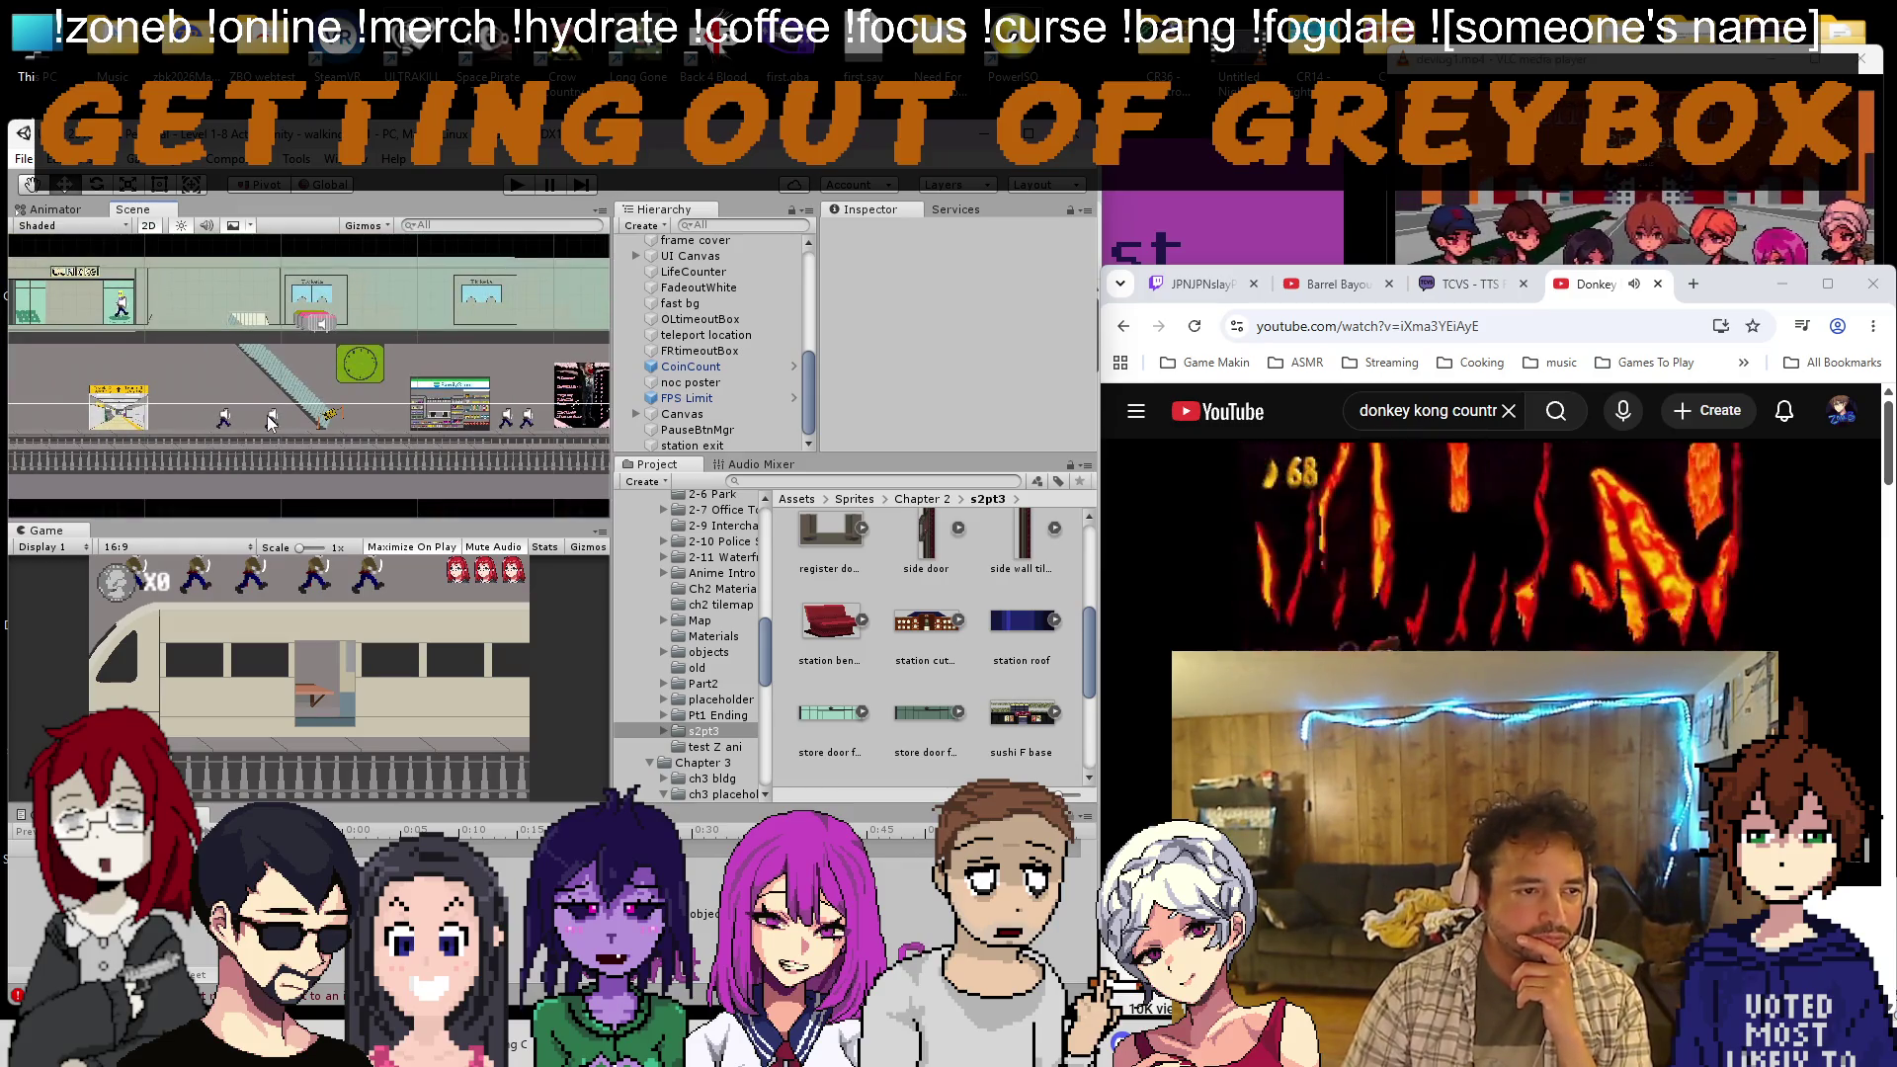
{"action": "scroll", "coordinate": [113, 413], "scroll_direction": "up", "scroll_amount": 3}
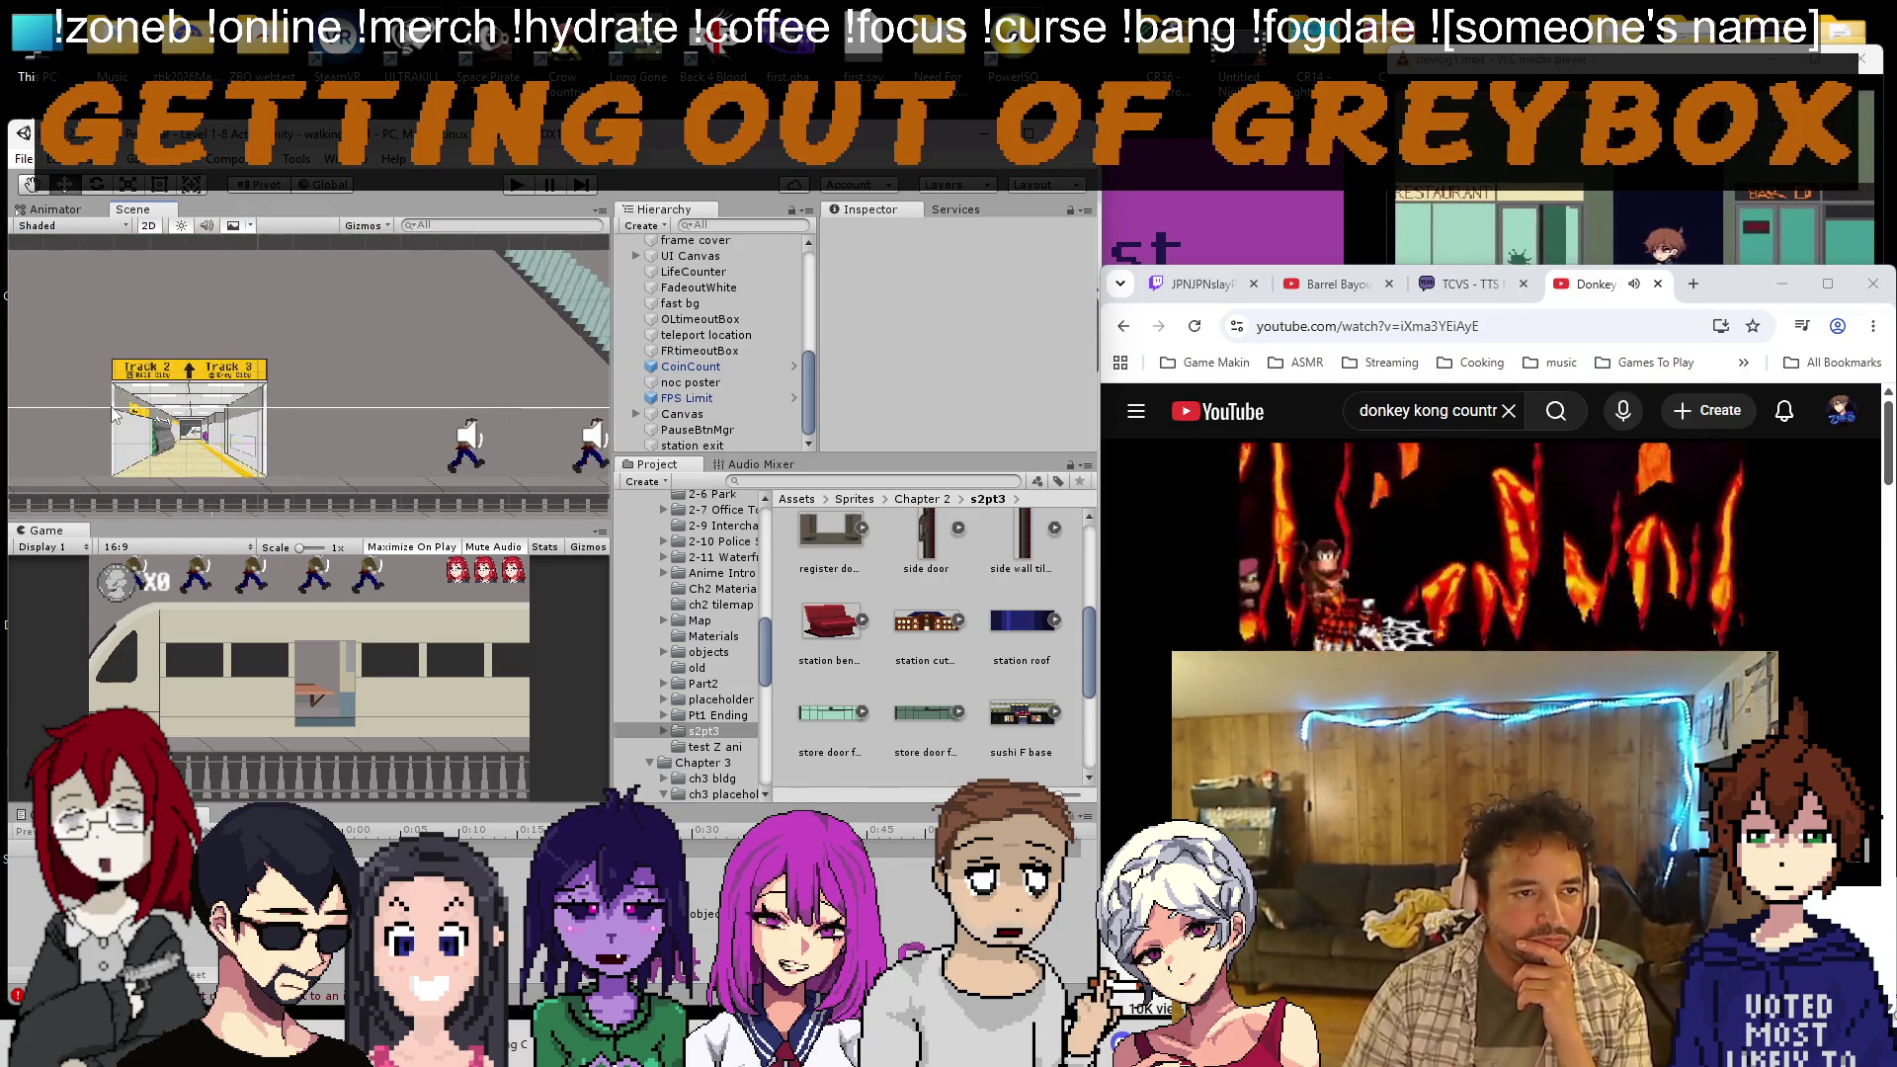
Select the tunnel2 (1) object and locate its tunnel2 sprite in the 1-8 Action folder
{"action": "left_click", "coordinate": [185, 404]}
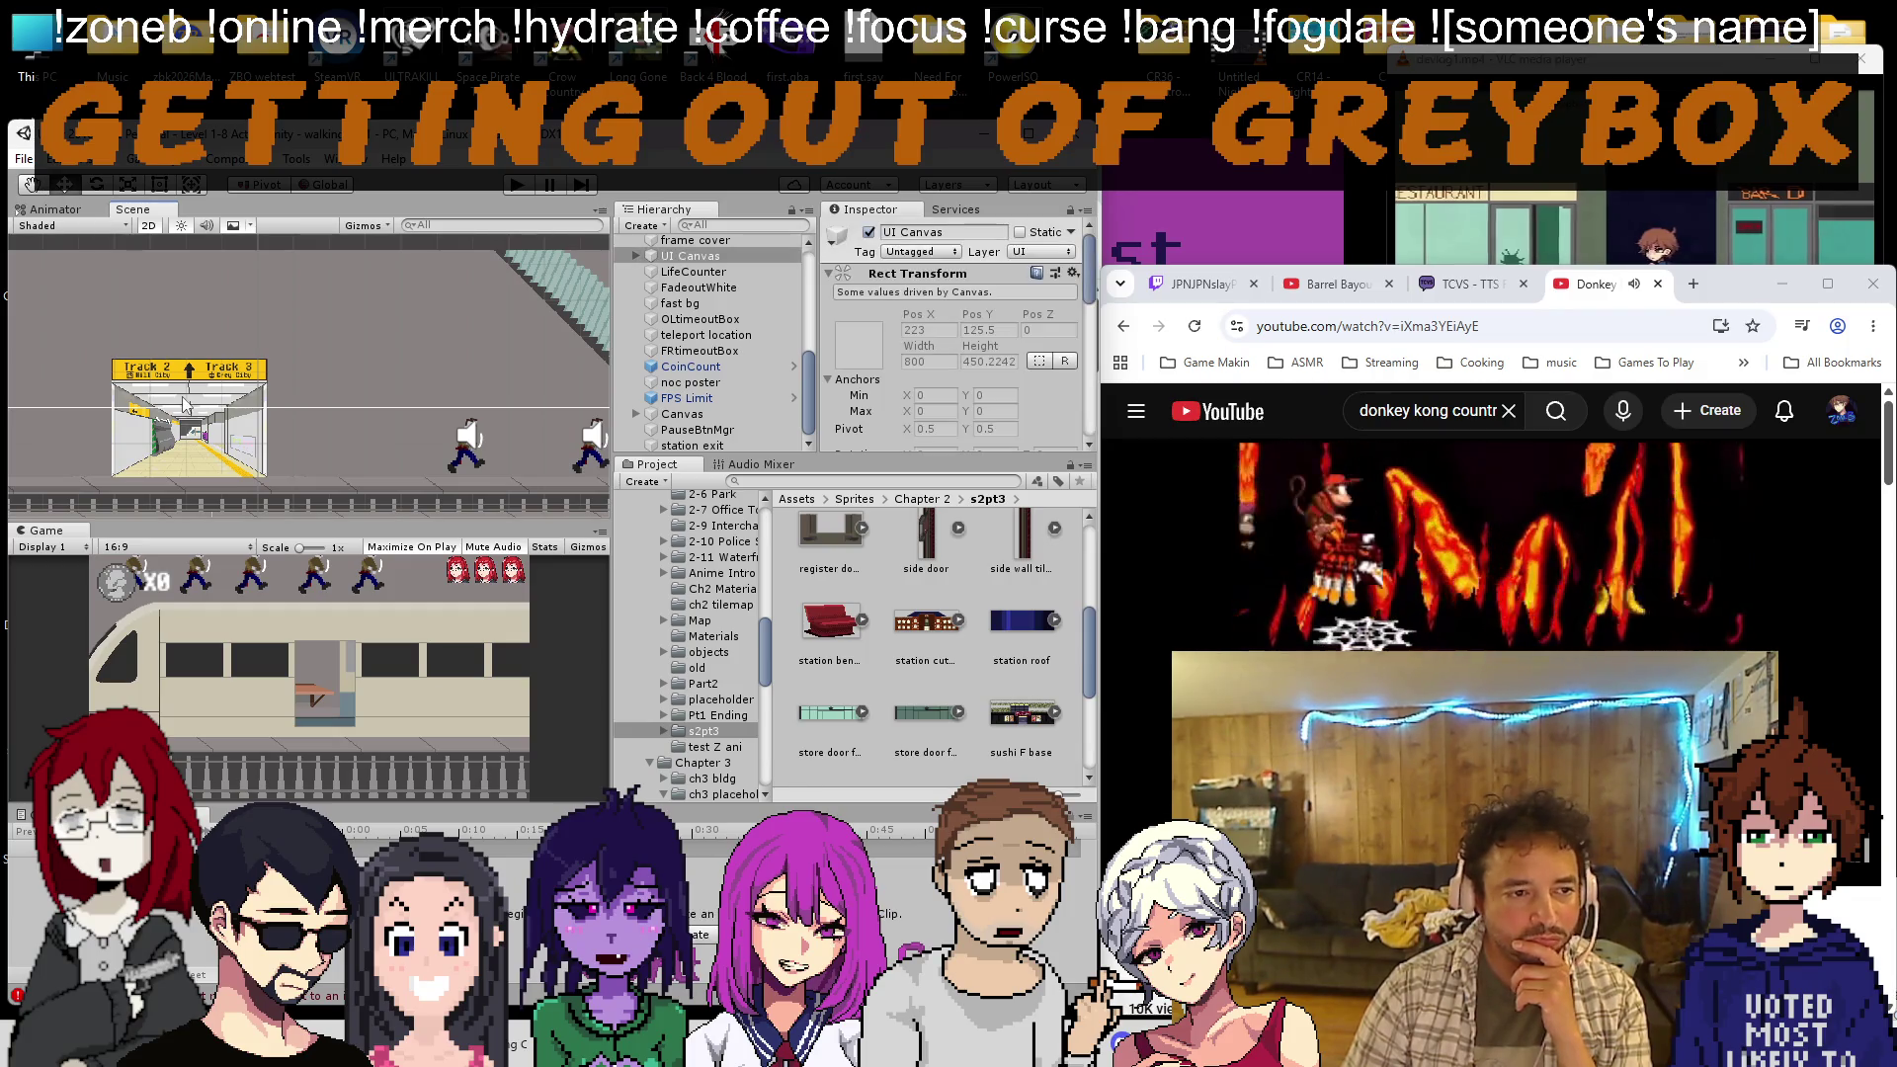
{"action": "left_click", "coordinate": [163, 390]}
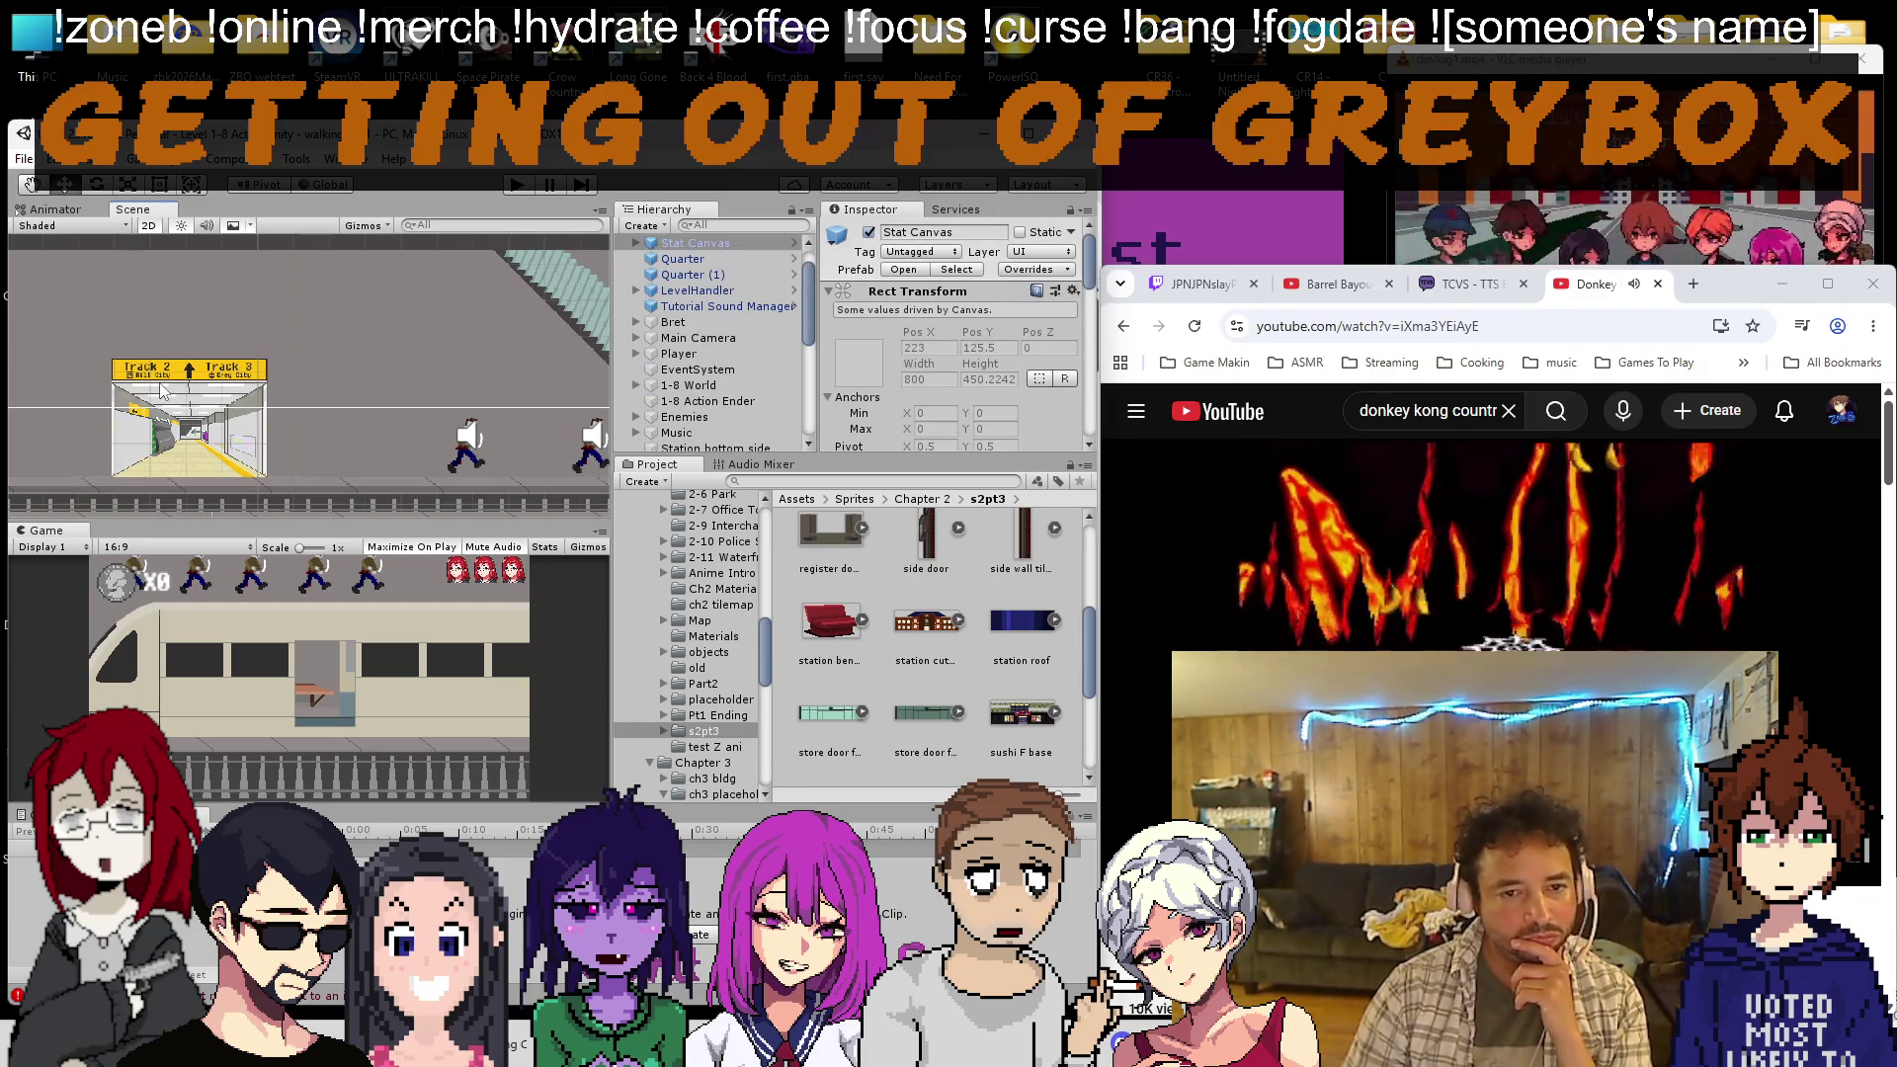
{"action": "left_click", "coordinate": [163, 390]}
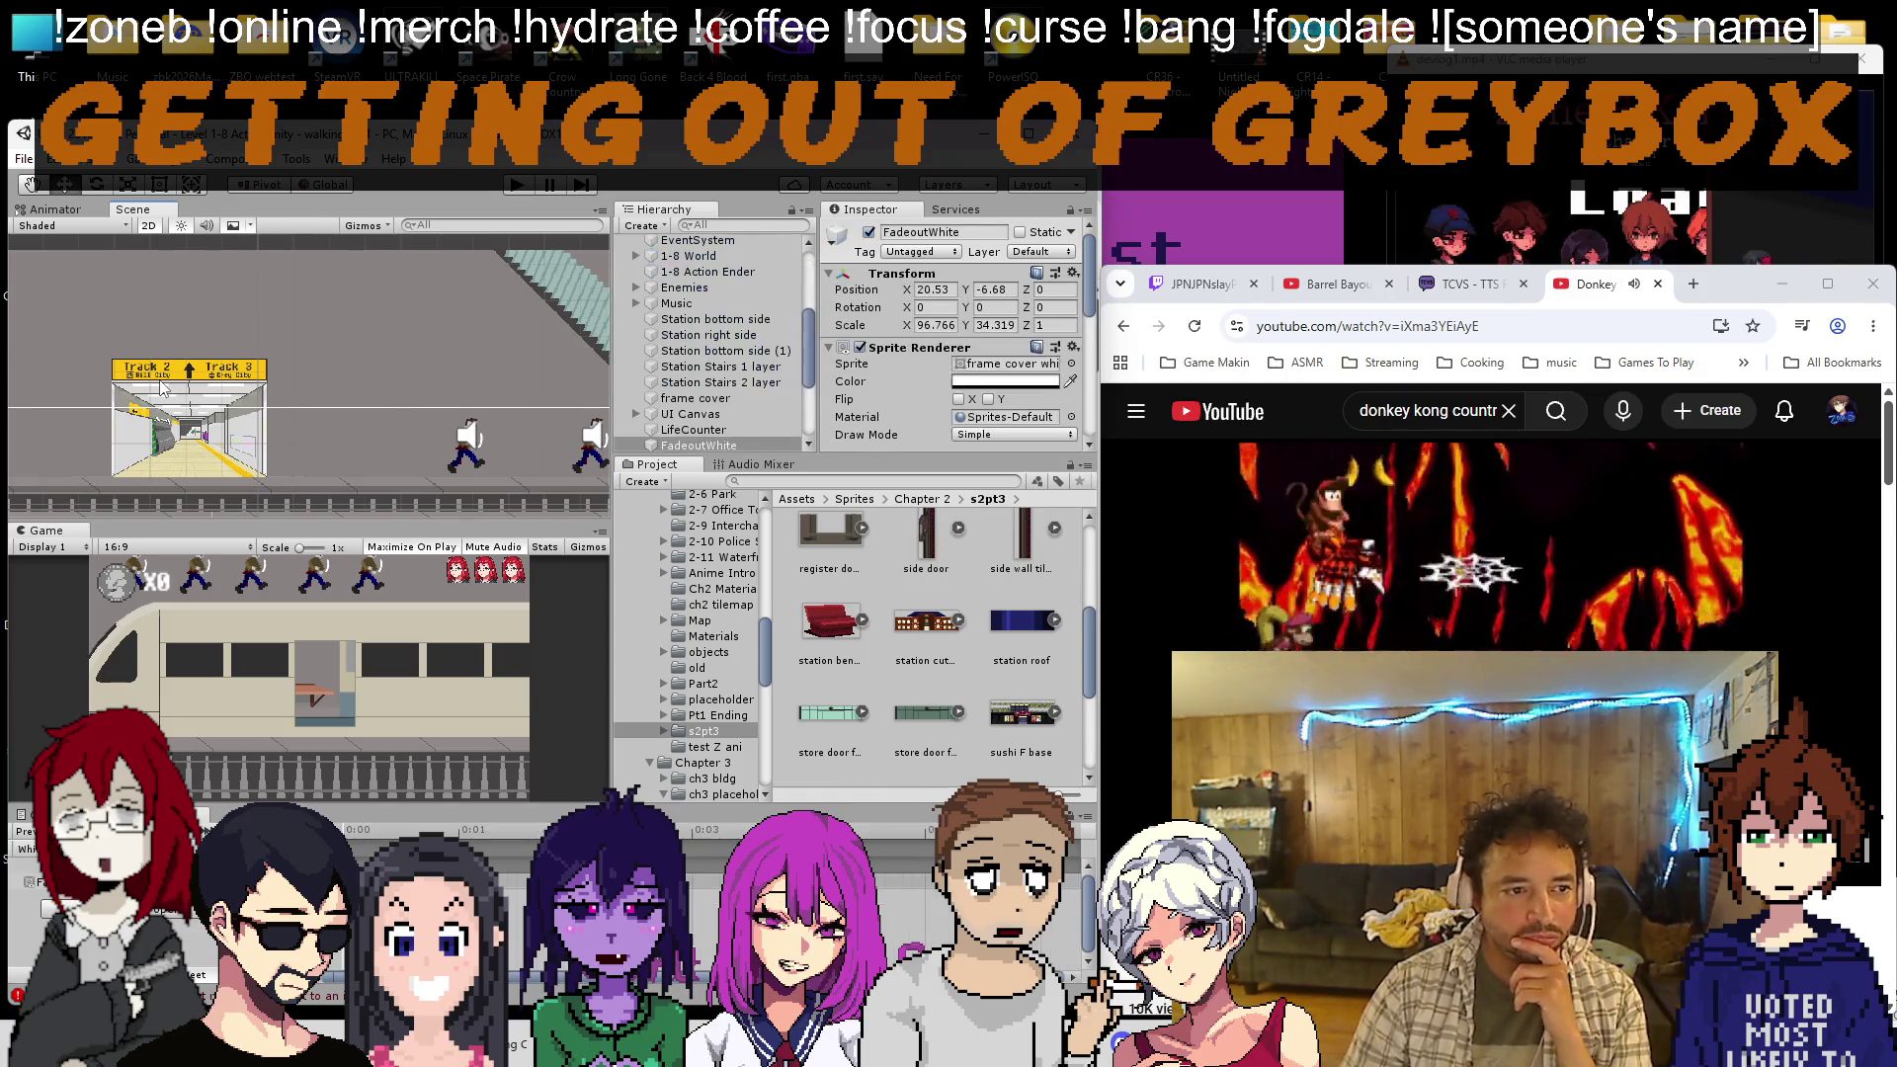
{"action": "left_click", "coordinate": [164, 388]}
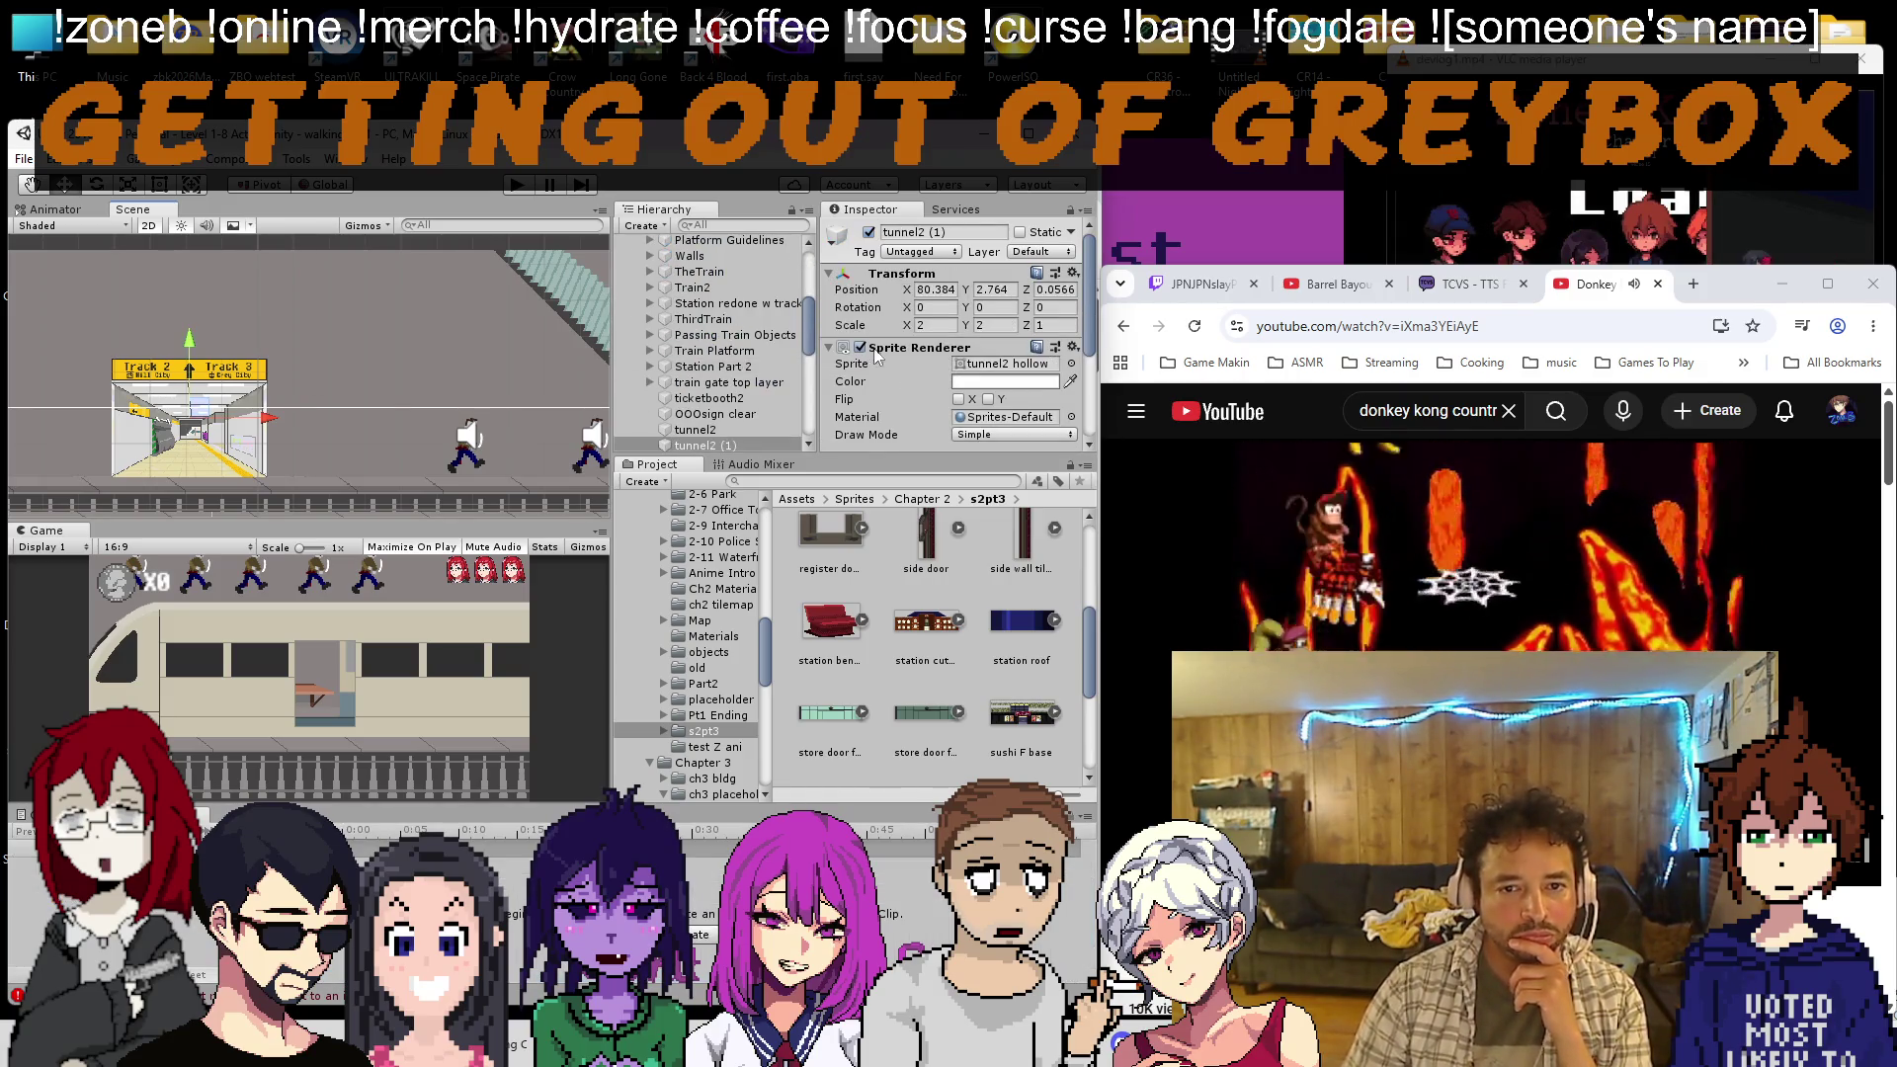
{"action": "left_click", "coordinate": [983, 353]}
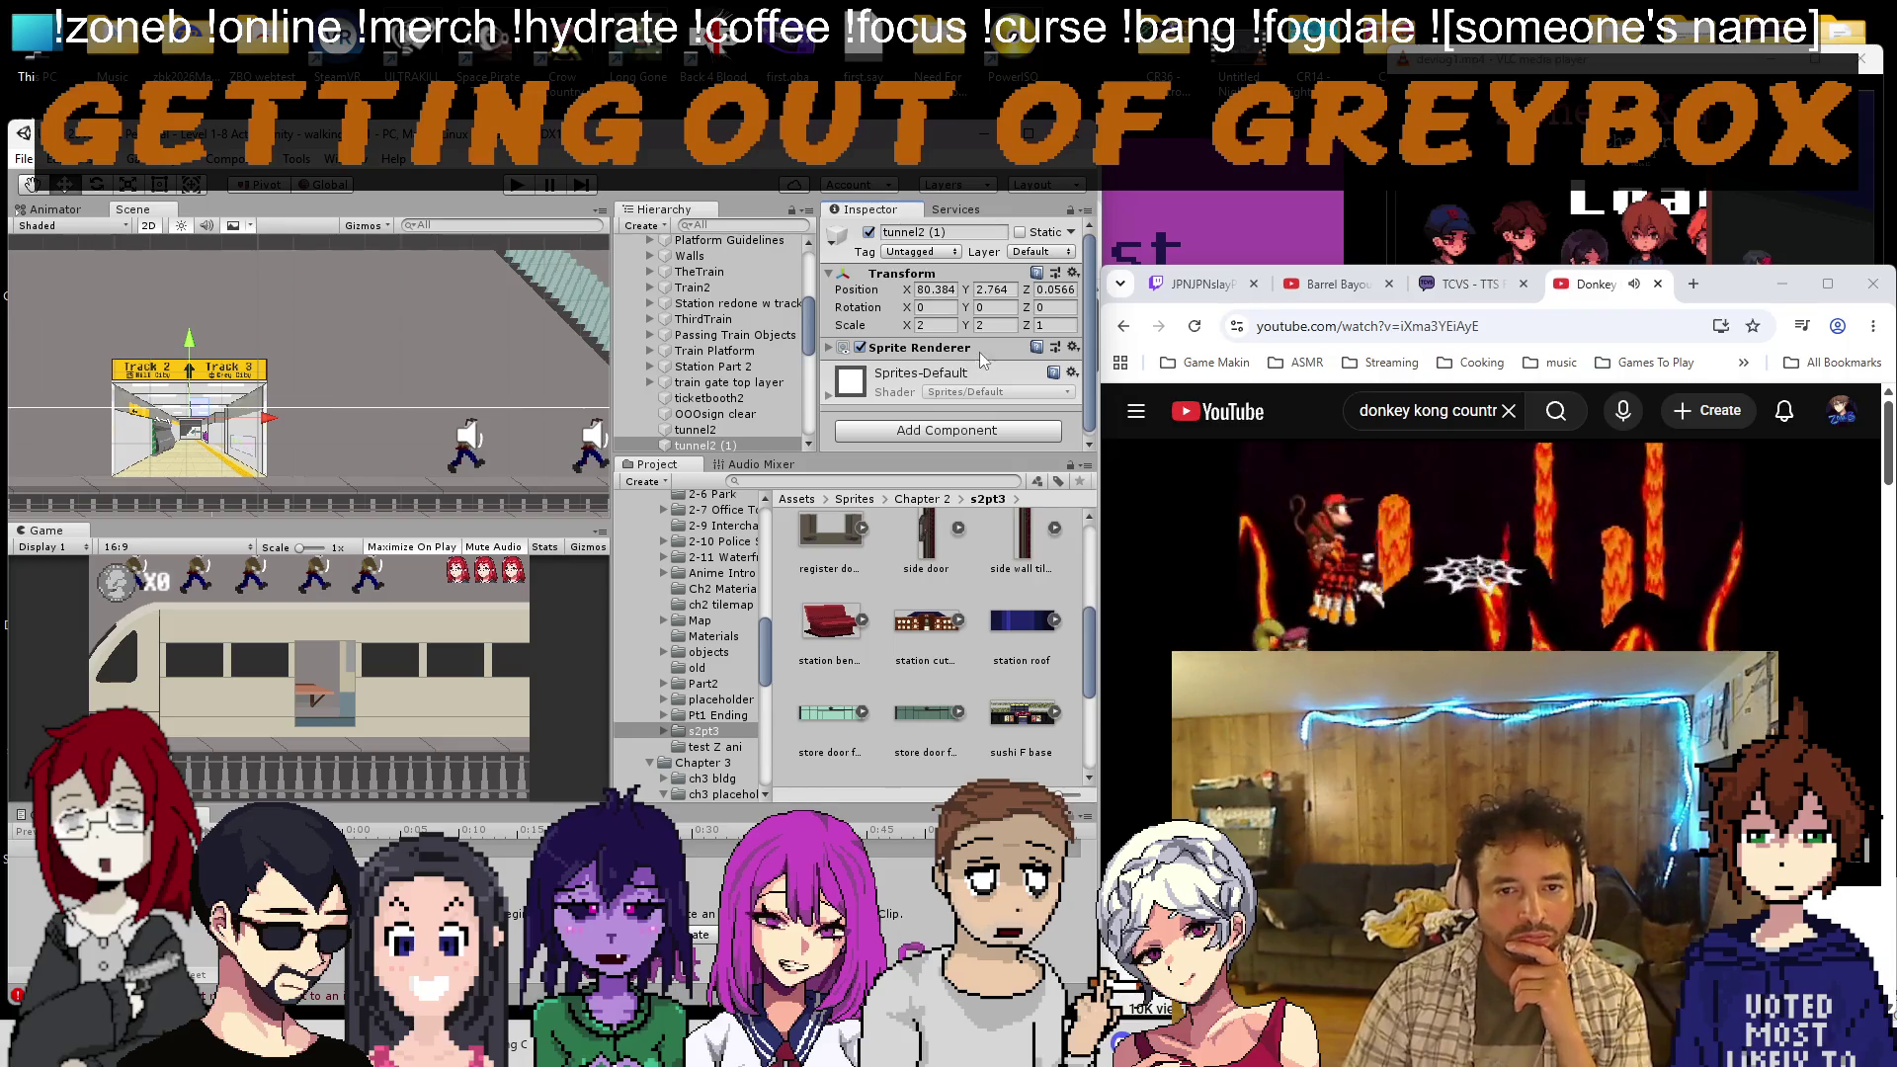
{"action": "left_click", "coordinate": [981, 352]}
{"action": "left_click", "coordinate": [983, 365]}
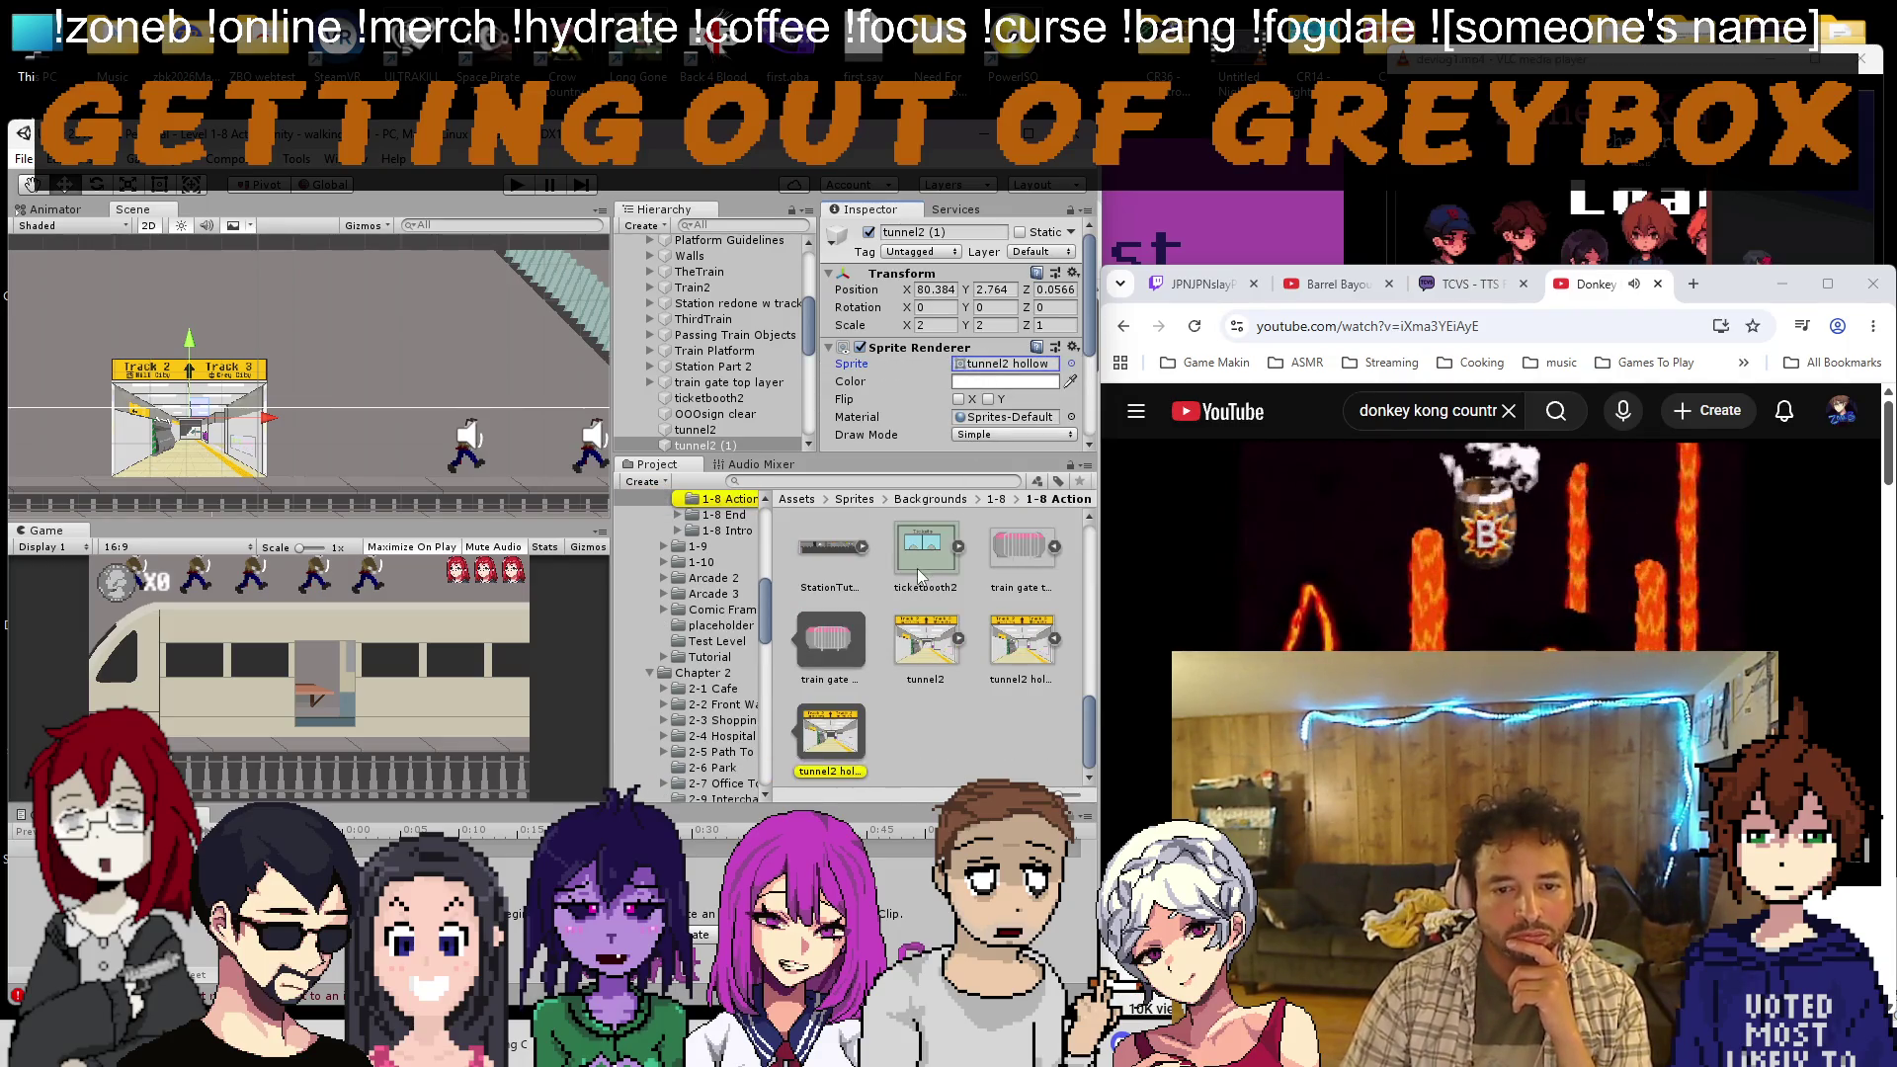
{"action": "scroll", "coordinate": [1038, 657], "scroll_direction": "up", "scroll_amount": 5}
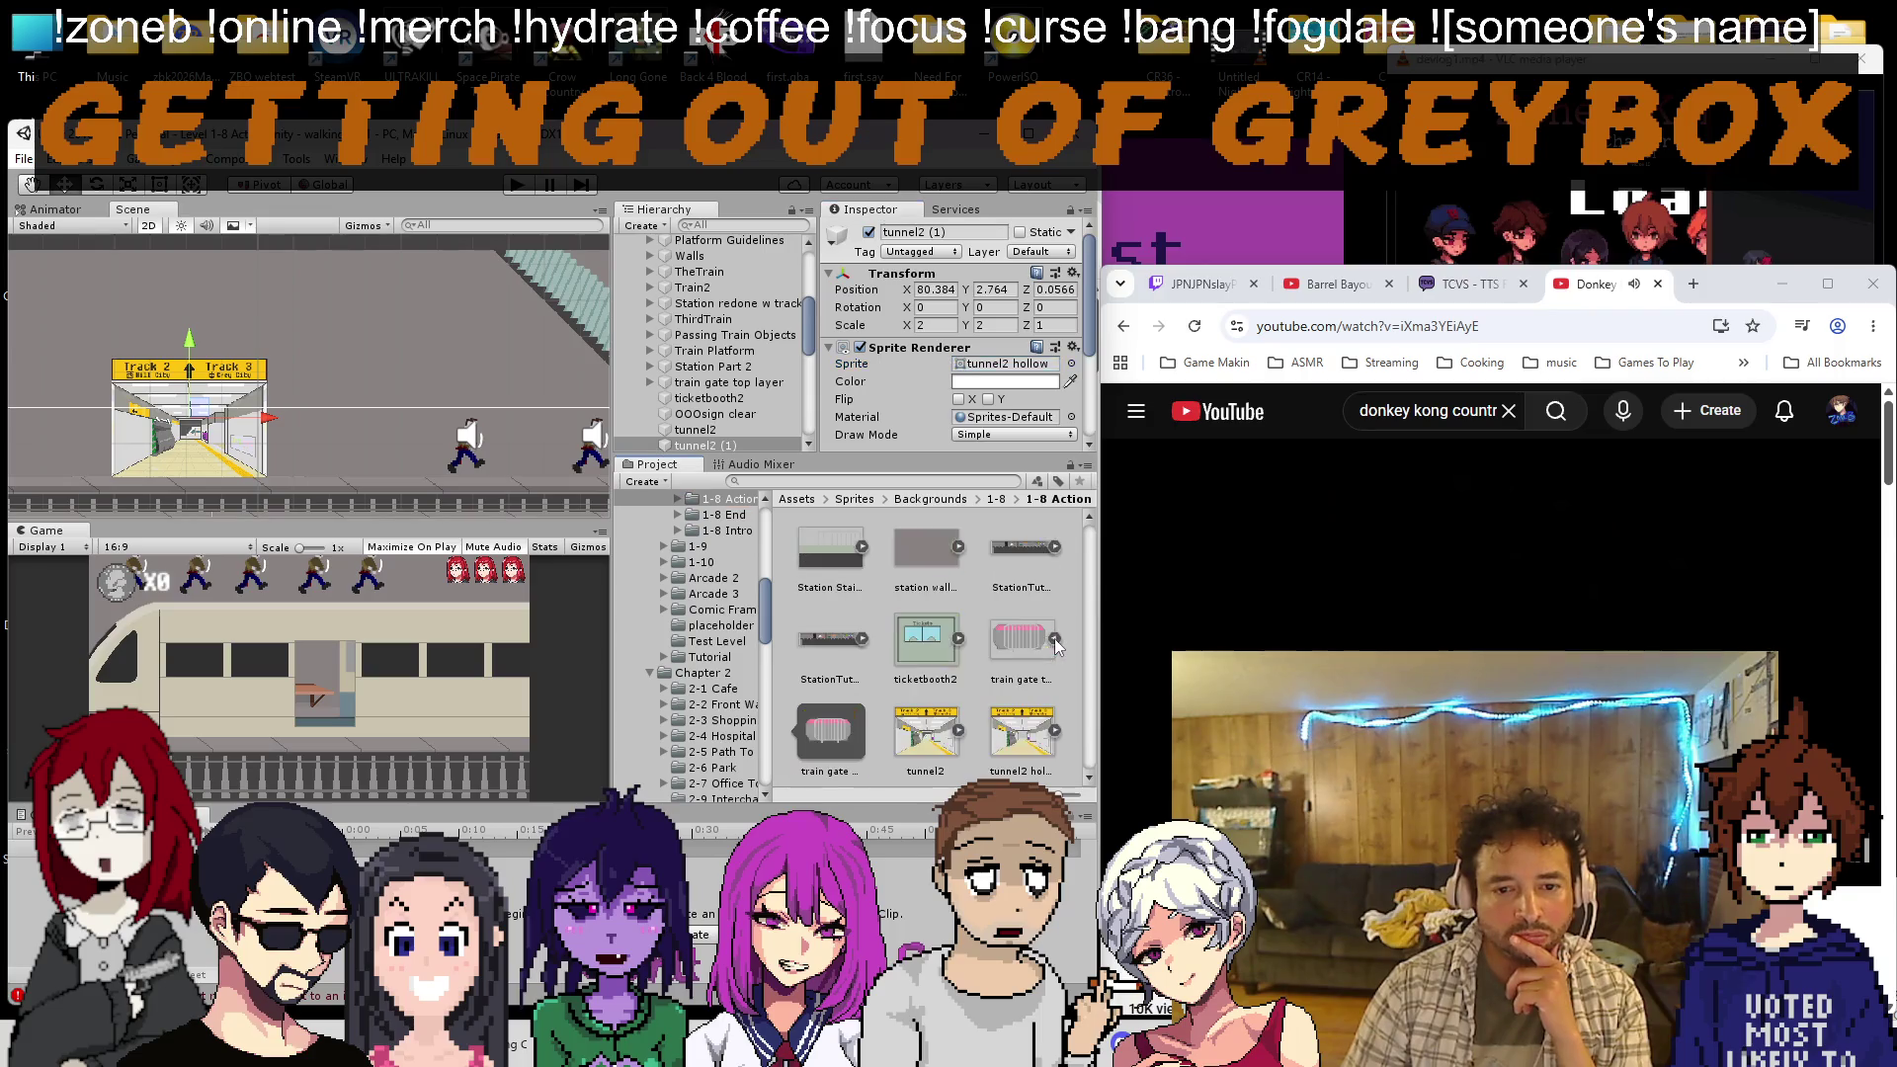
{"action": "scroll", "coordinate": [1045, 649], "scroll_direction": "down", "scroll_amount": 5}
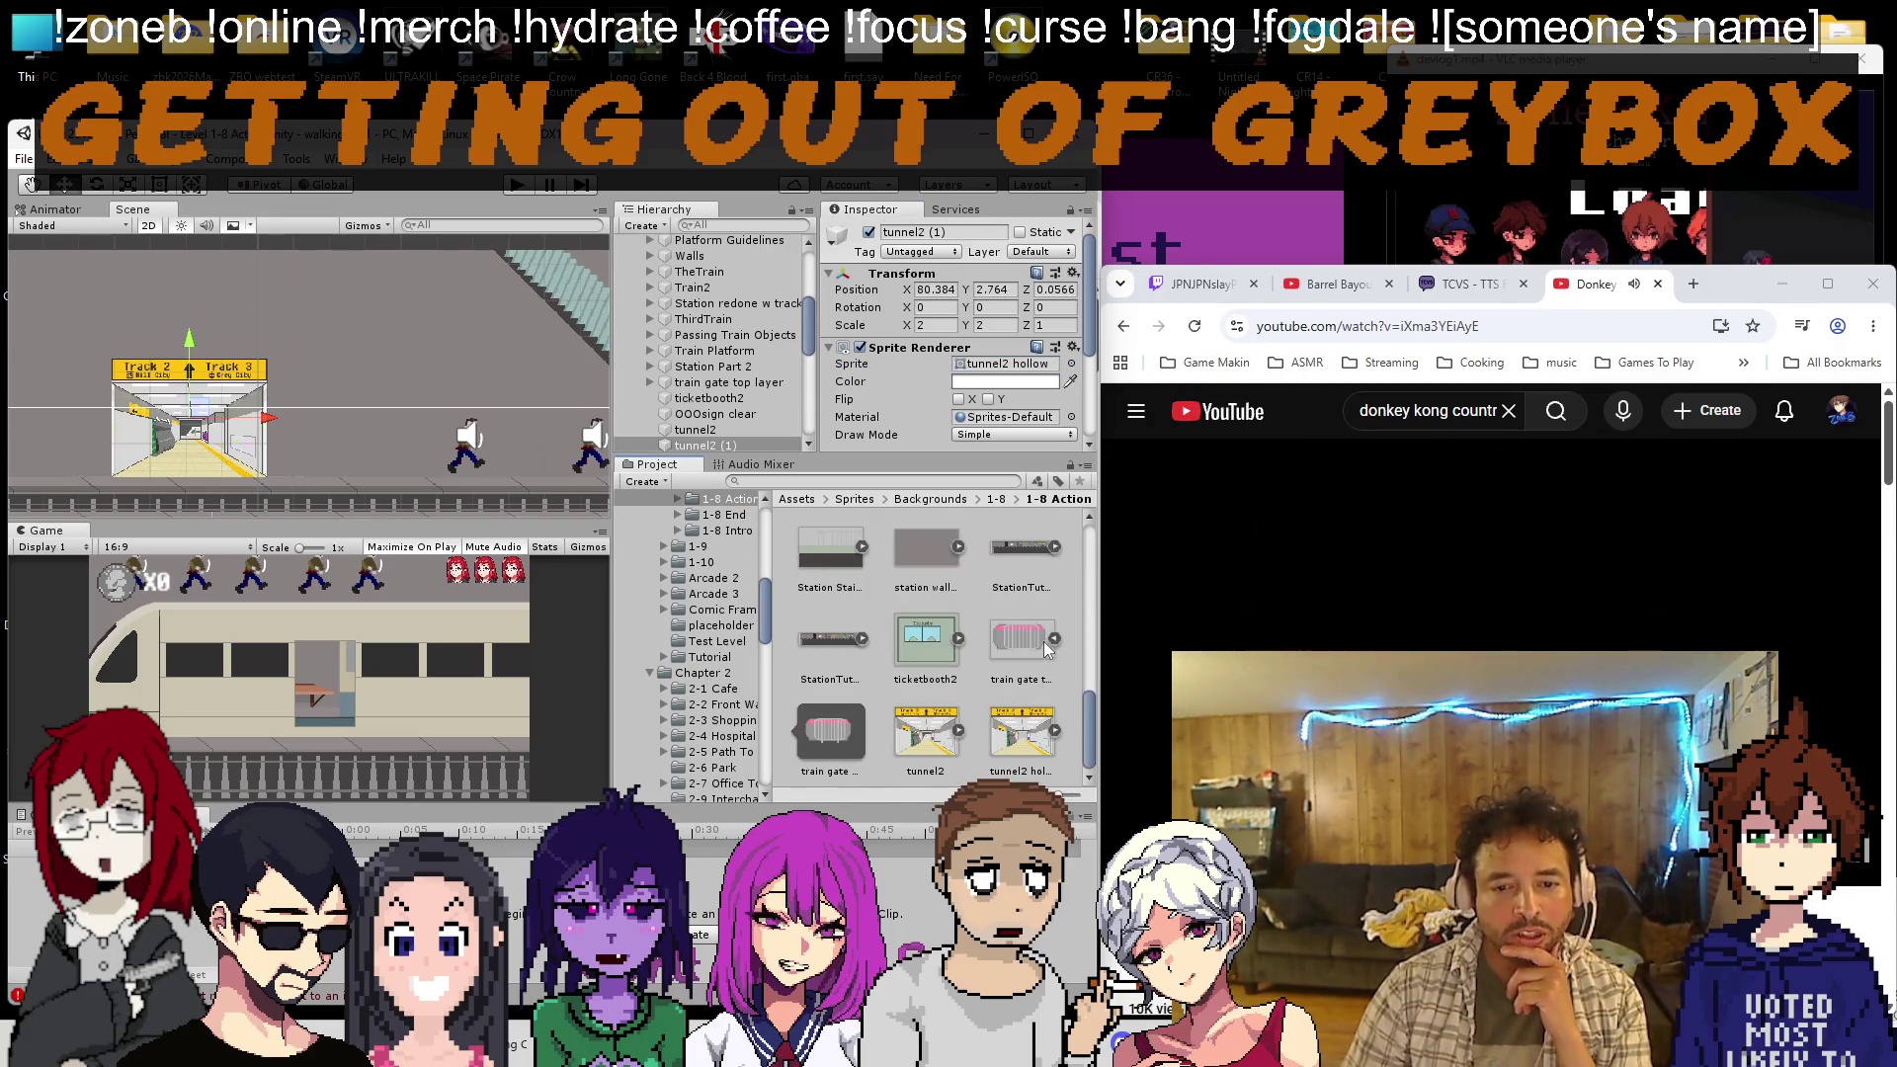
{"action": "scroll", "coordinate": [410, 466], "scroll_direction": "down", "scroll_amount": 5}
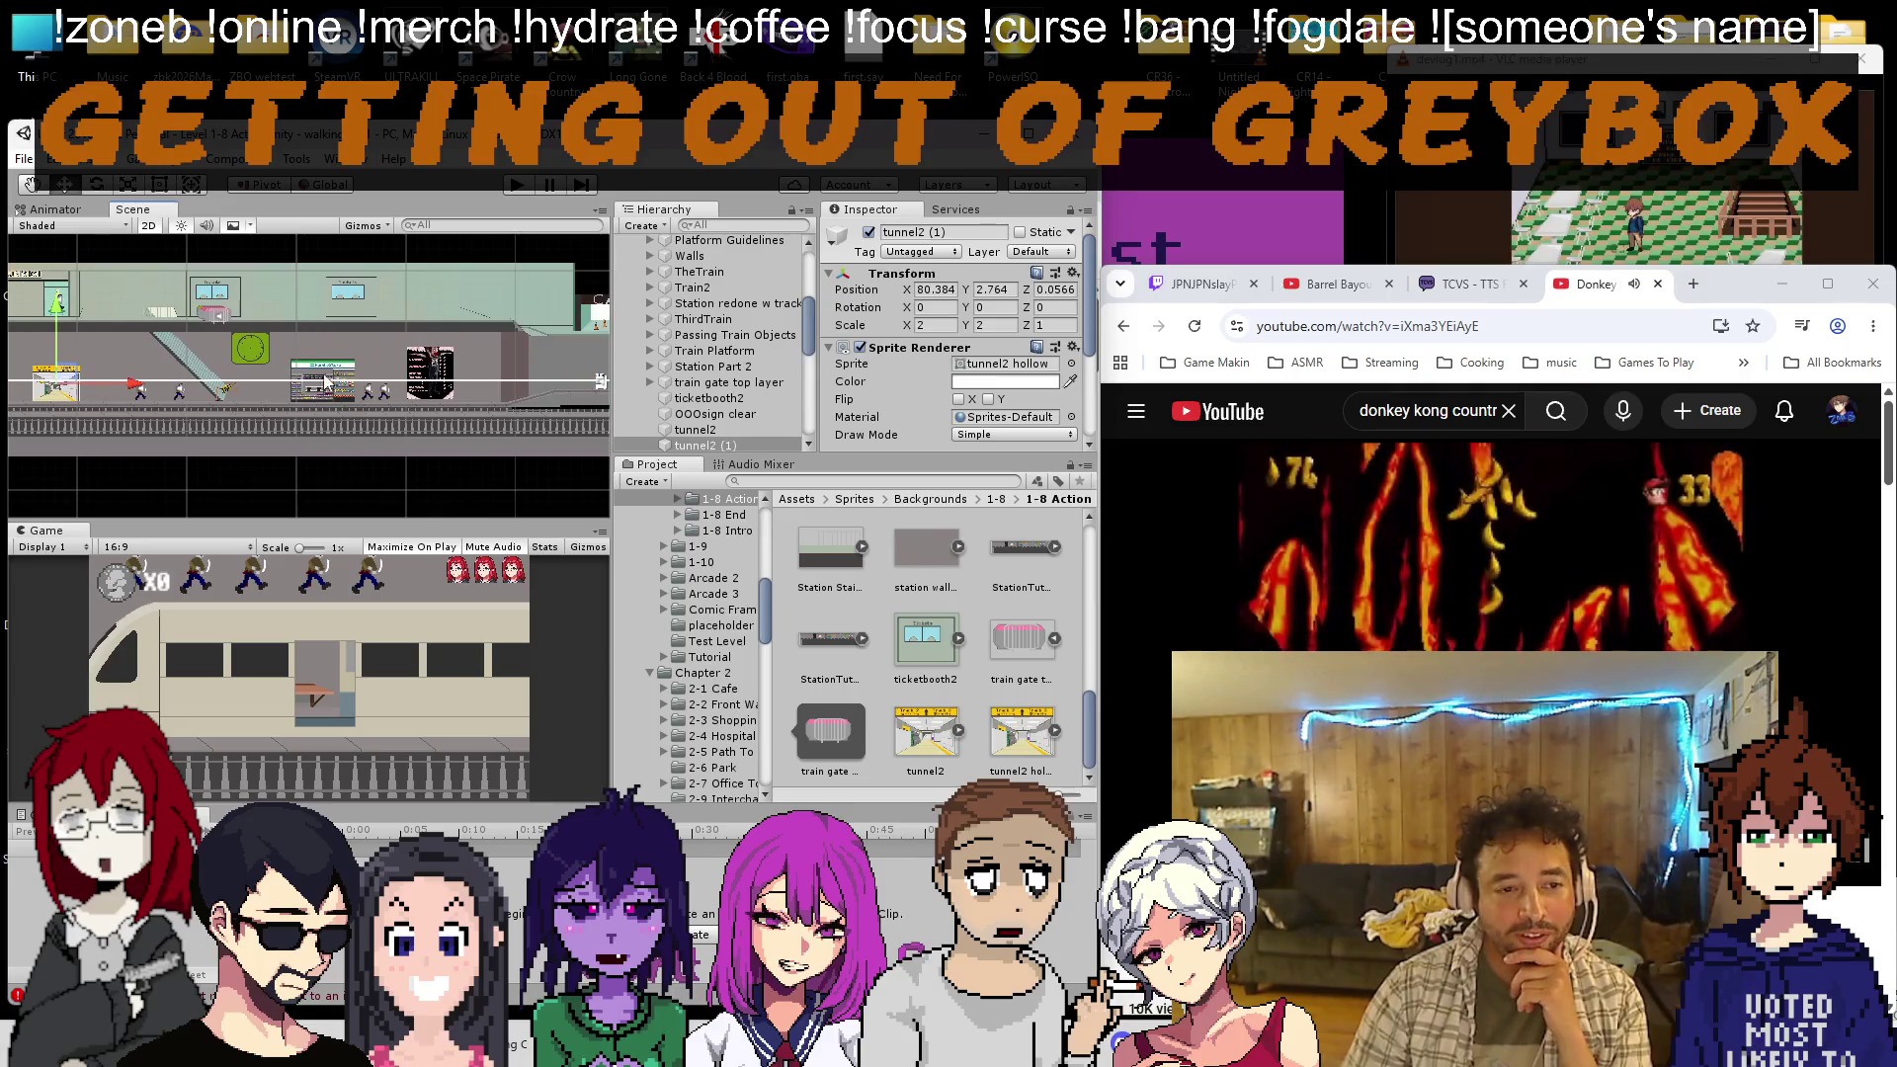
{"action": "scroll", "coordinate": [209, 370], "scroll_direction": "up", "scroll_amount": 2}
Select the station background object and locate its sprite asset in the project
{"action": "left_click", "coordinate": [210, 367]}
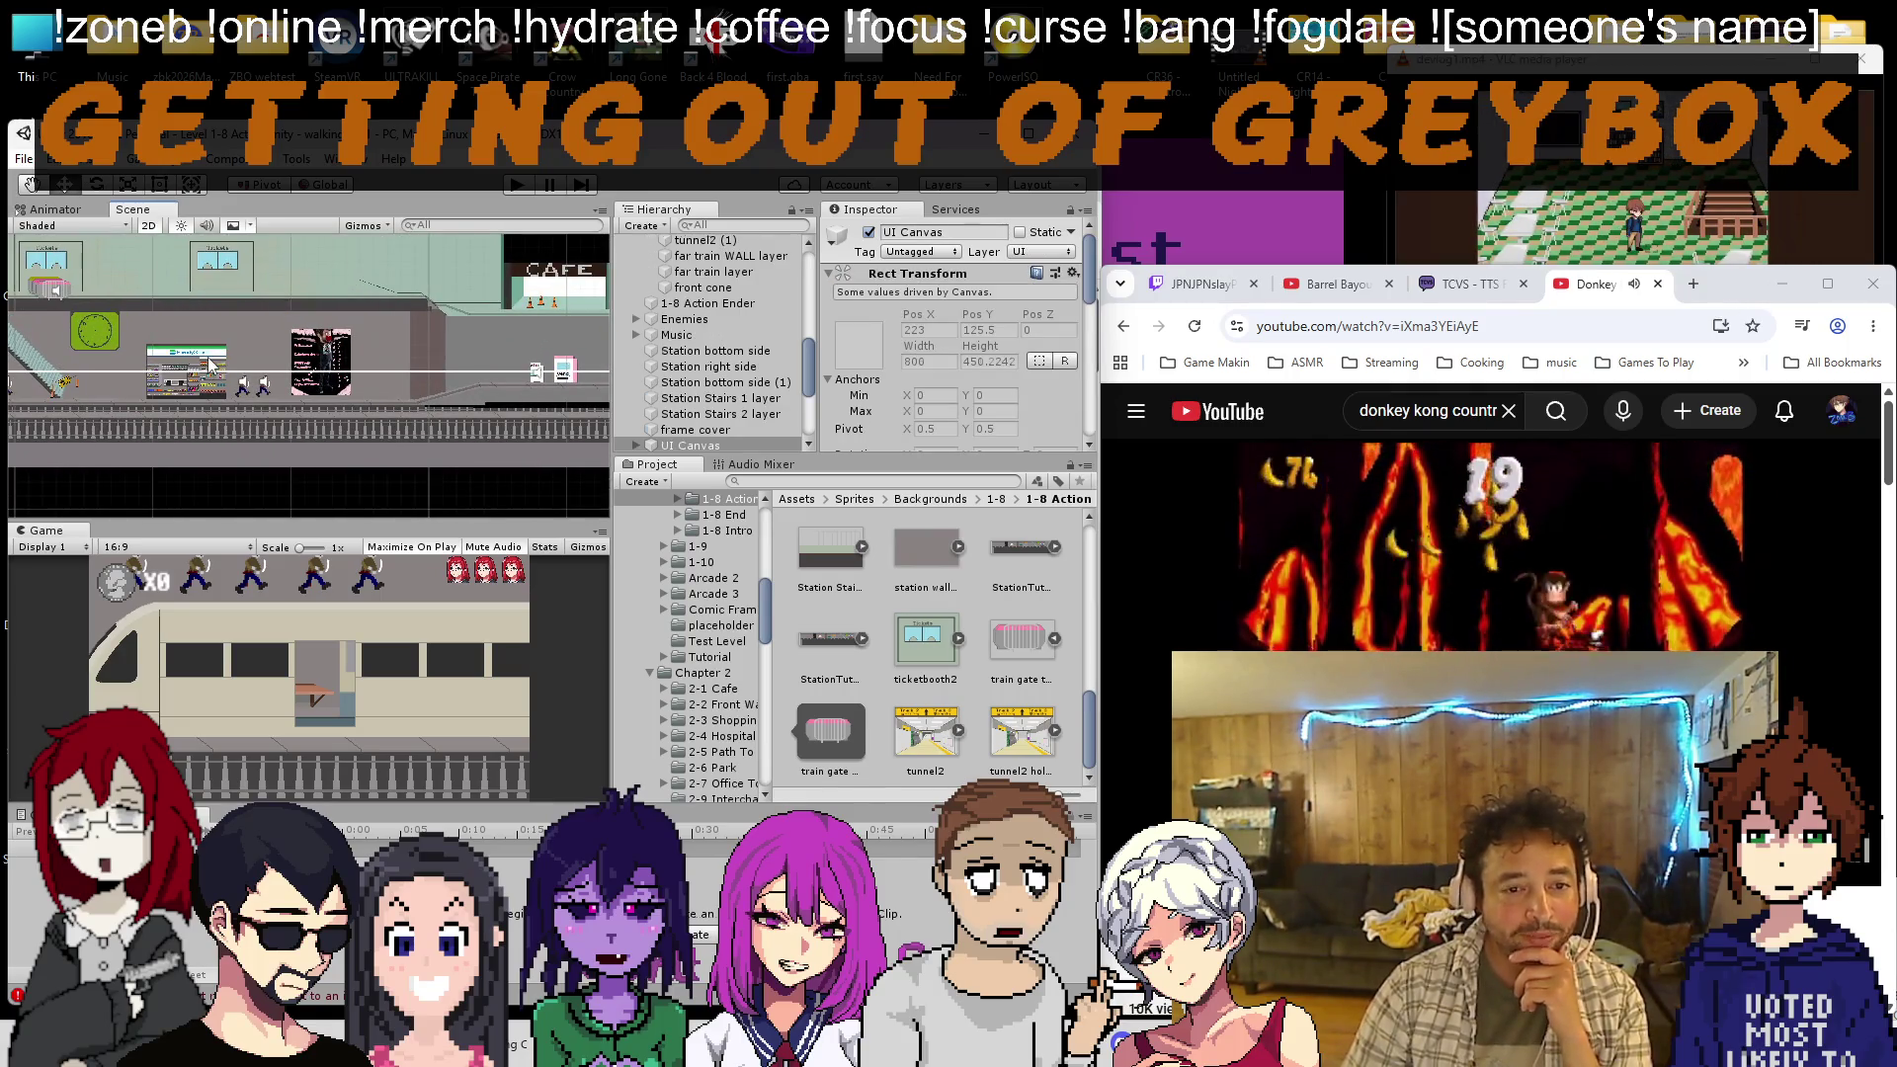
{"action": "left_click", "coordinate": [210, 367]}
{"action": "left_click", "coordinate": [211, 366]}
{"action": "left_click", "coordinate": [212, 364]}
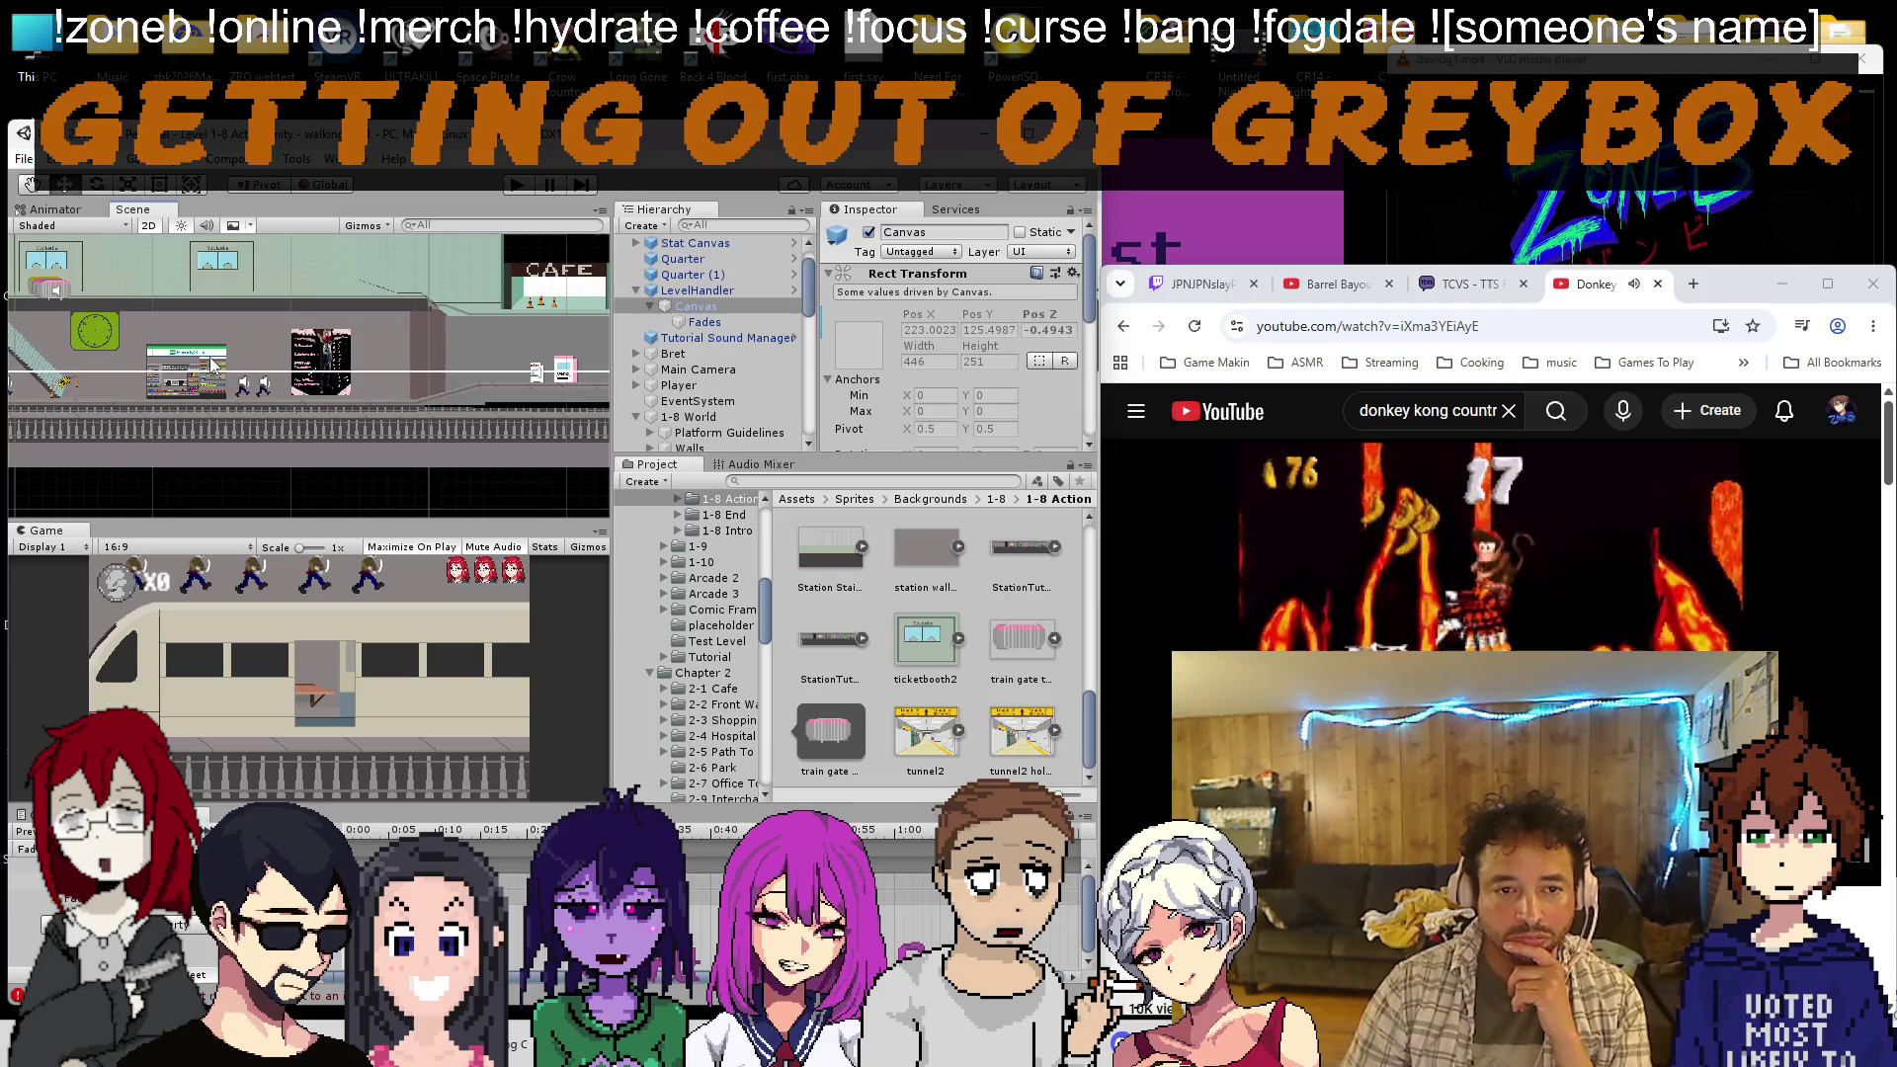
{"action": "left_click", "coordinate": [212, 365]}
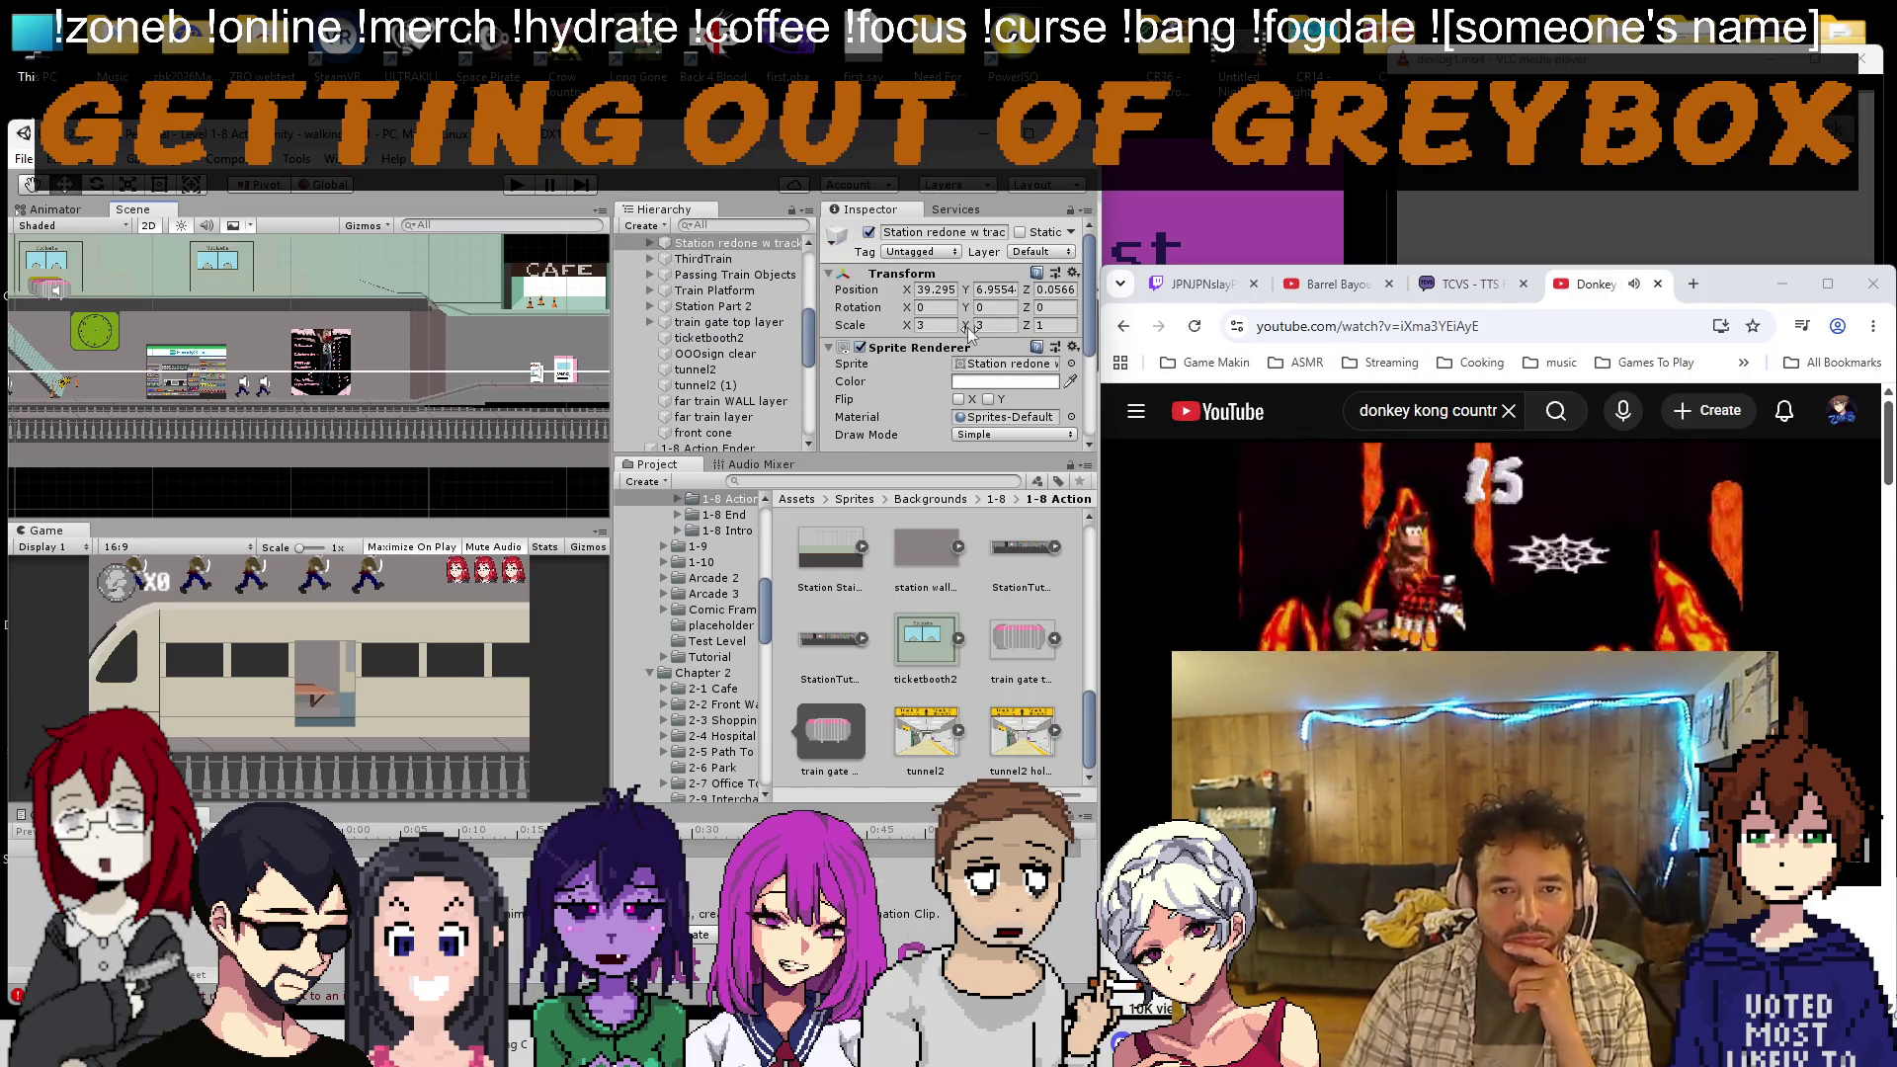
{"action": "left_click", "coordinate": [988, 363]}
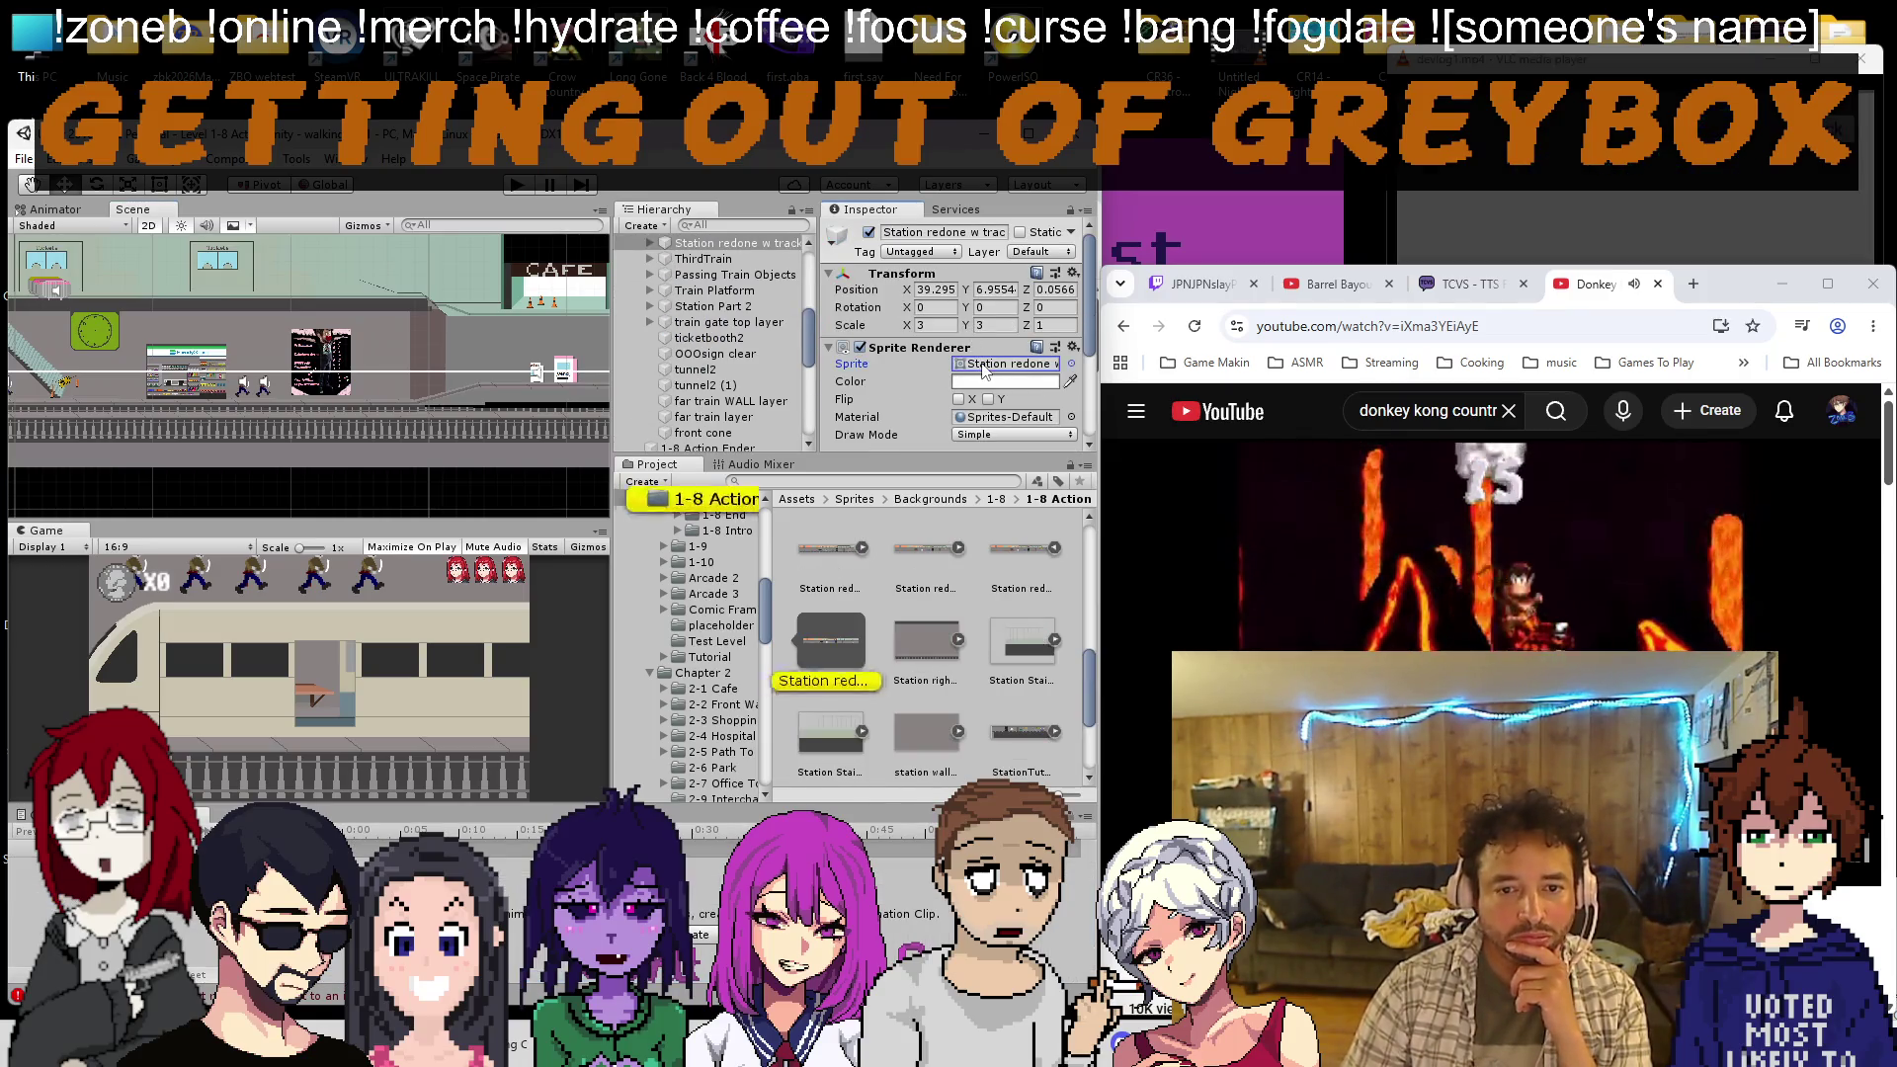
{"action": "left_click", "coordinate": [211, 354]}
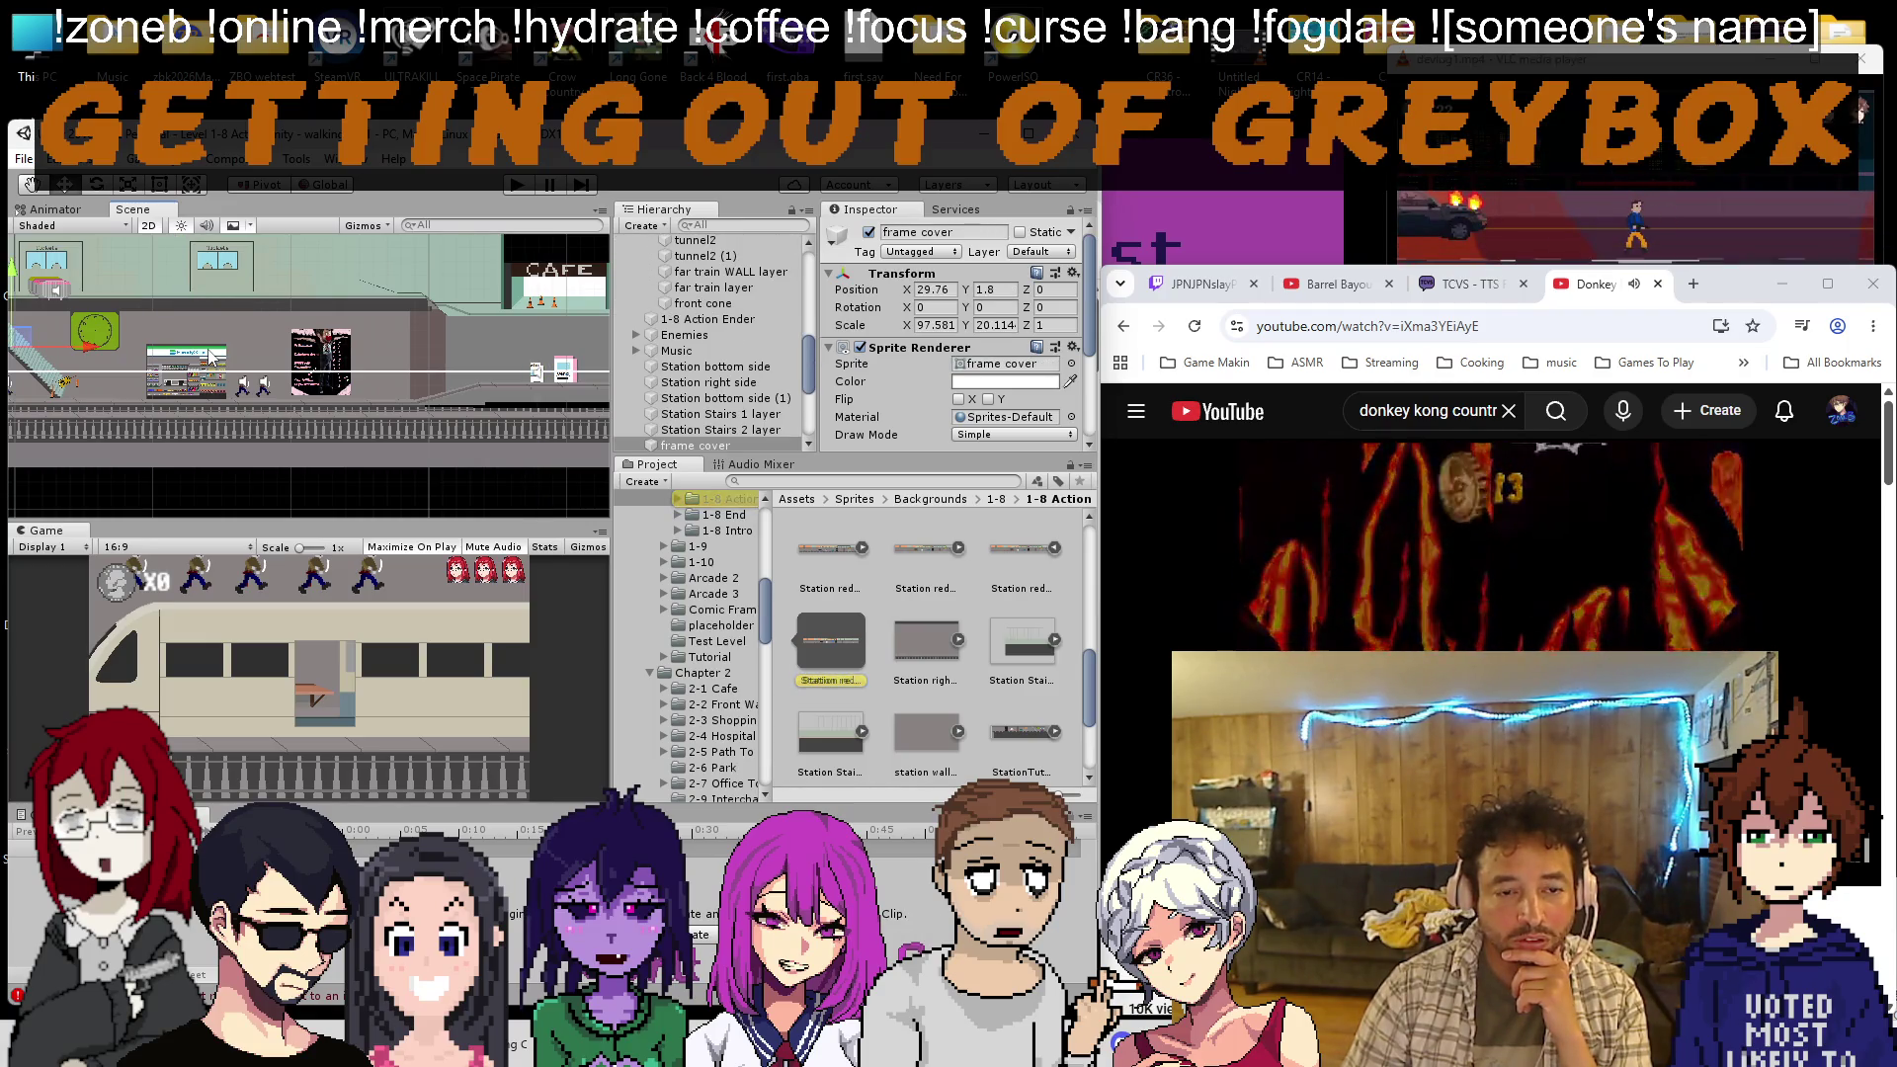
{"action": "left_click", "coordinate": [210, 354]}
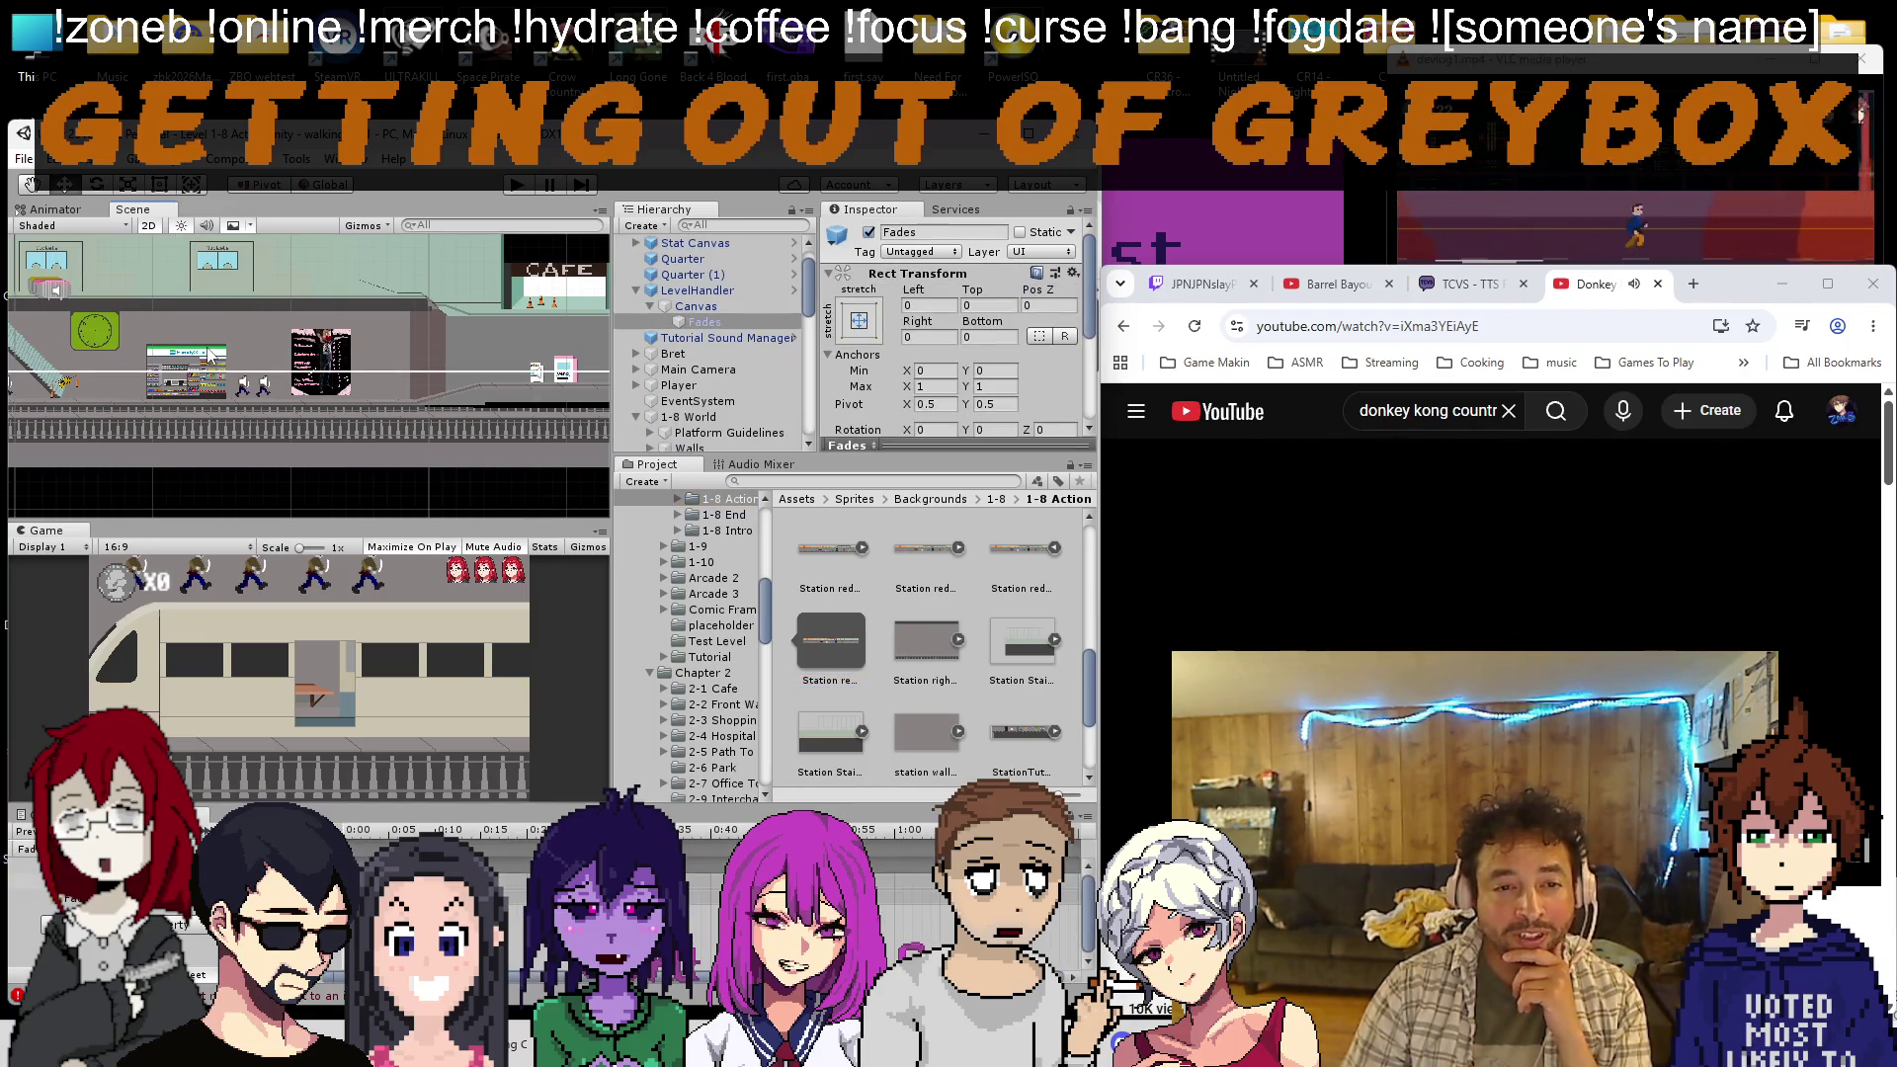
{"action": "left_click", "coordinate": [210, 353]}
{"action": "scroll", "coordinate": [211, 354], "scroll_direction": "up", "scroll_amount": 5}
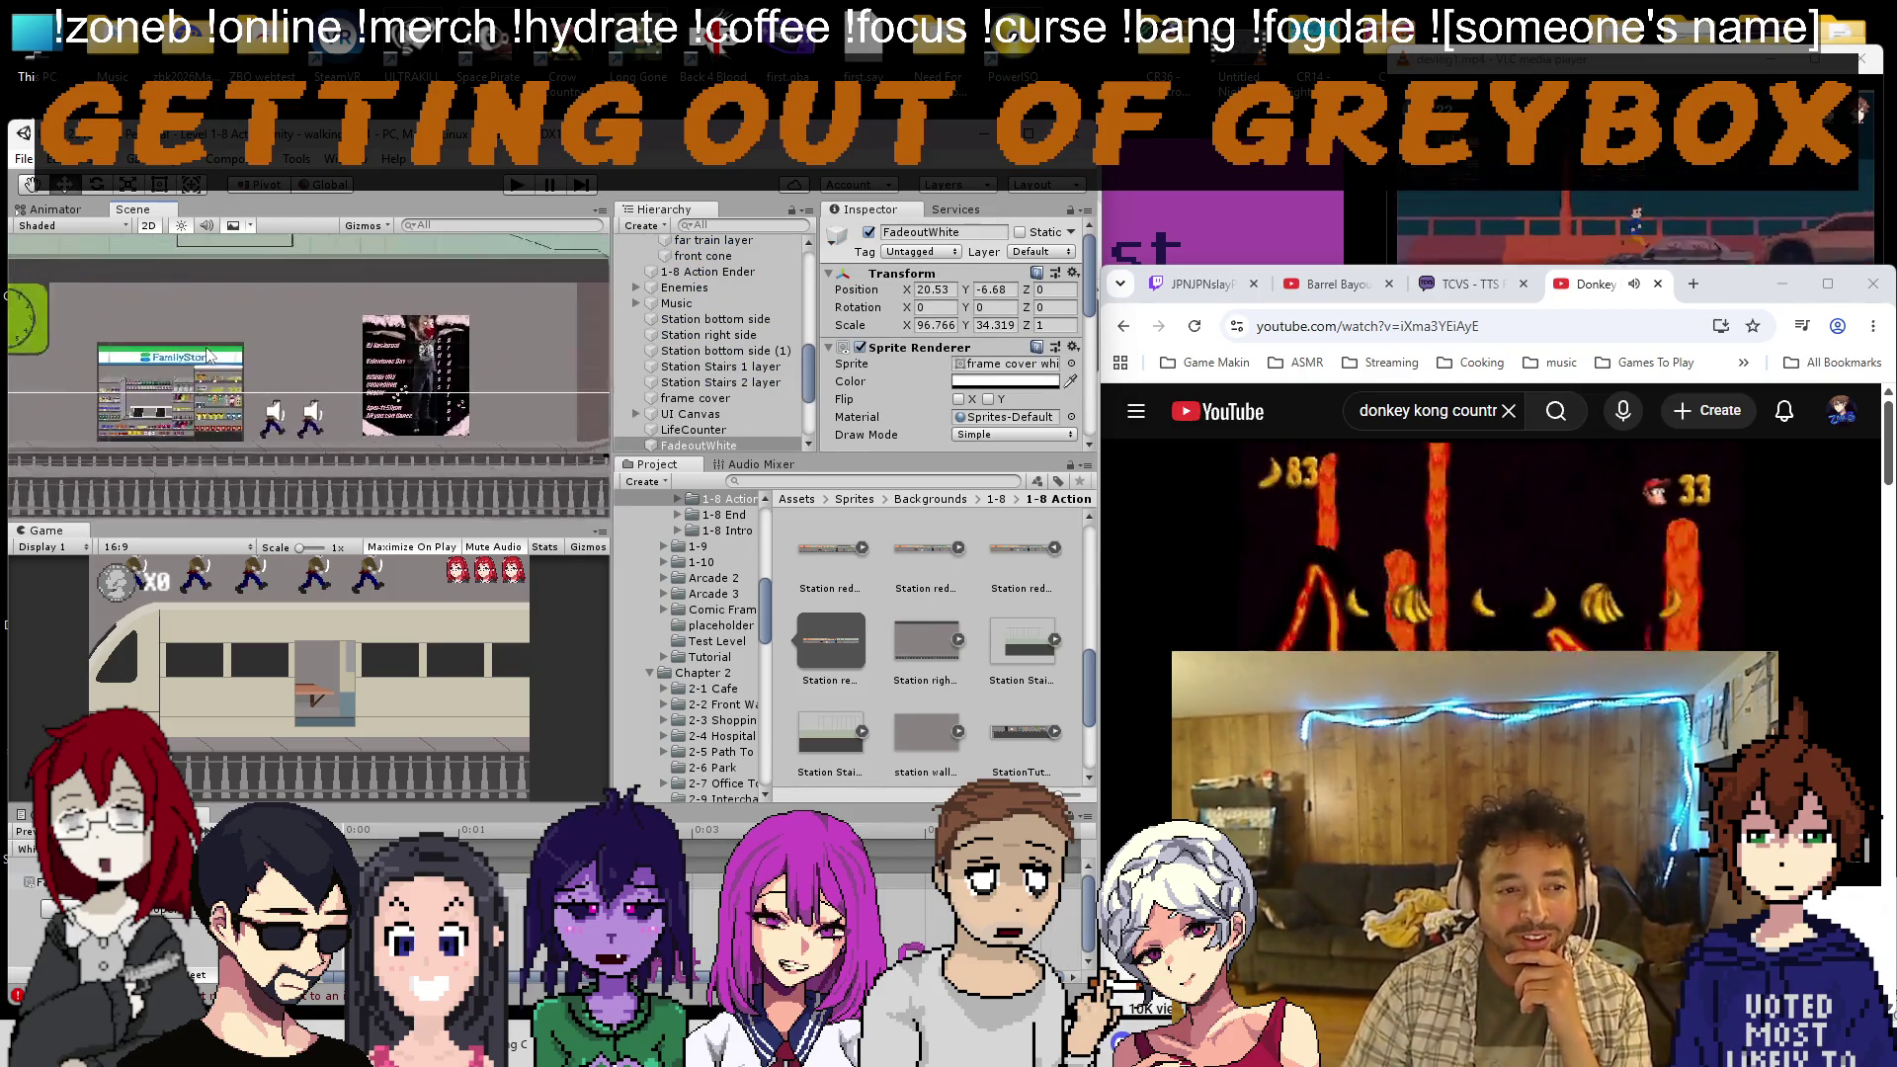
{"action": "left_click", "coordinate": [211, 353]}
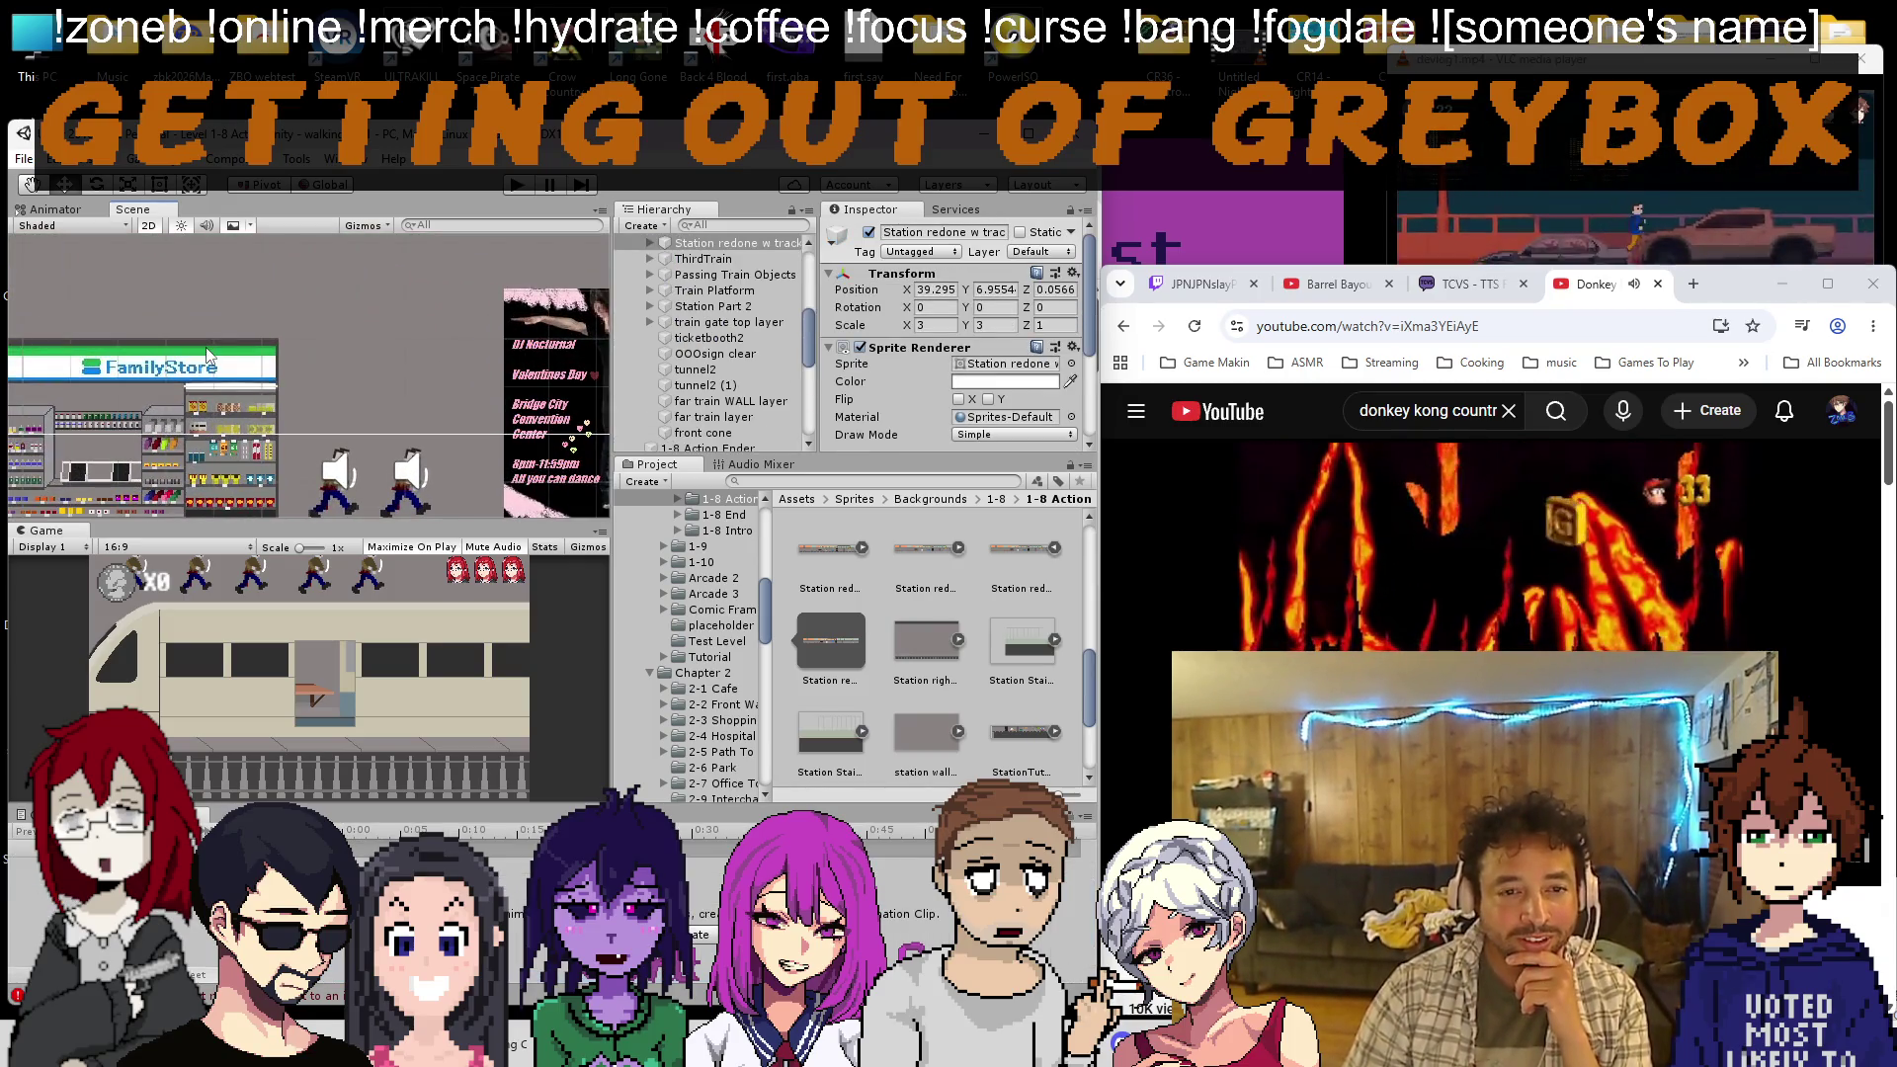
{"action": "left_click", "coordinate": [1004, 366]}
{"action": "double_click", "coordinate": [874, 652]}
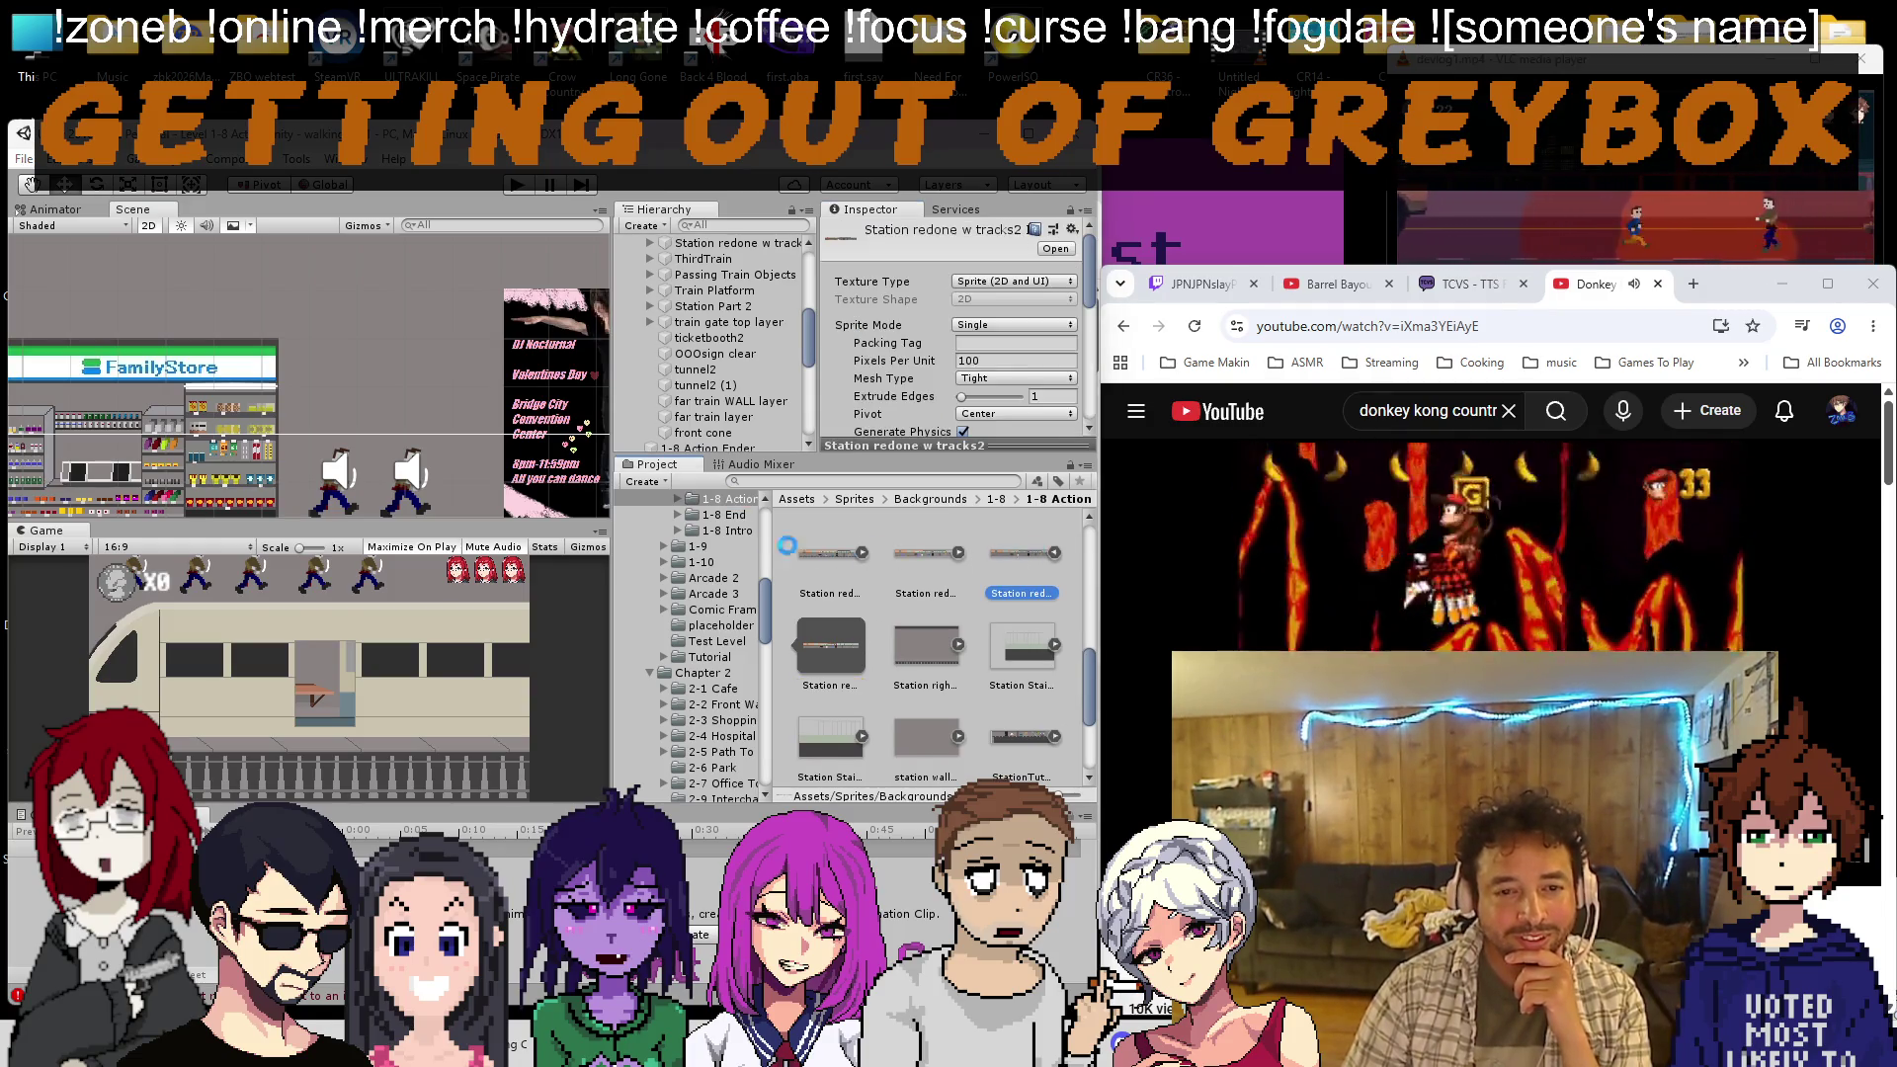
{"action": "scroll", "coordinate": [473, 497], "scroll_direction": "down", "scroll_amount": 5}
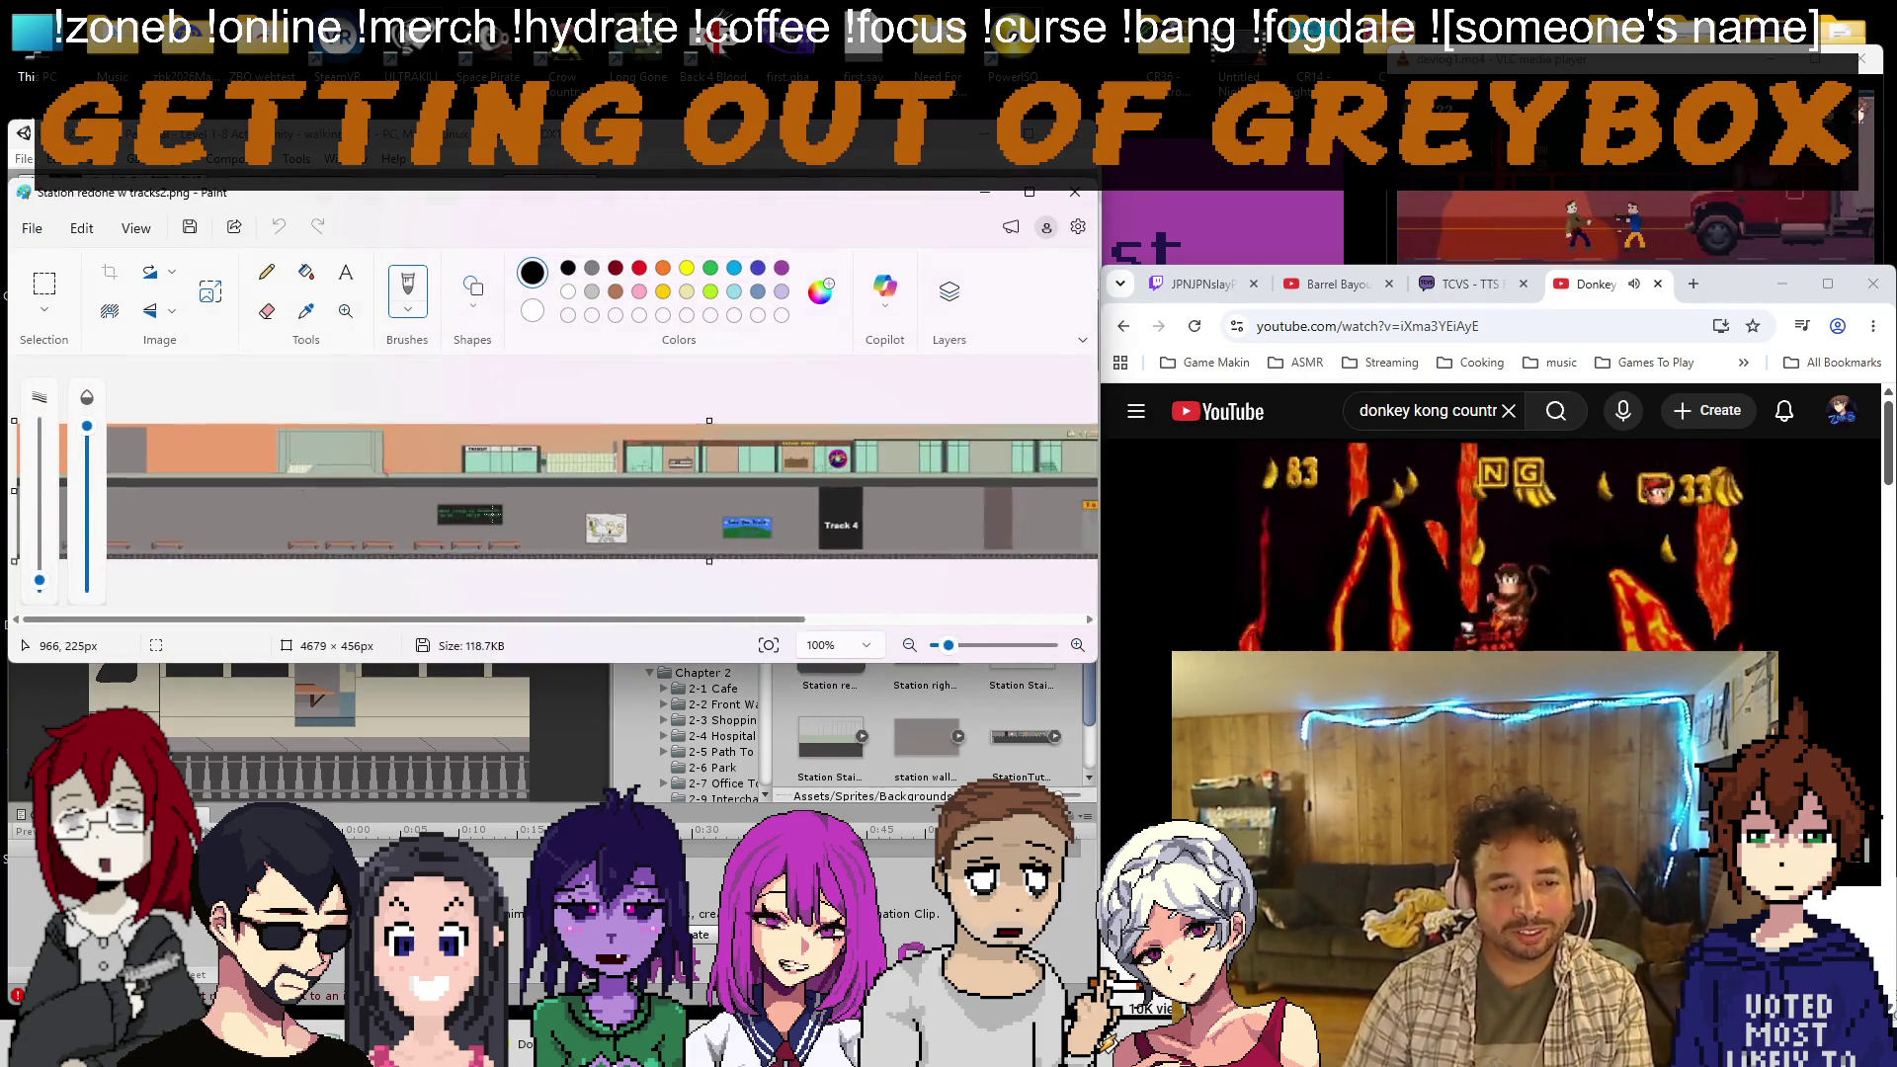
{"action": "scroll", "coordinate": [934, 499], "scroll_direction": "up", "scroll_amount": 5}
{"action": "scroll", "coordinate": [934, 499], "scroll_direction": "down", "scroll_amount": 2}
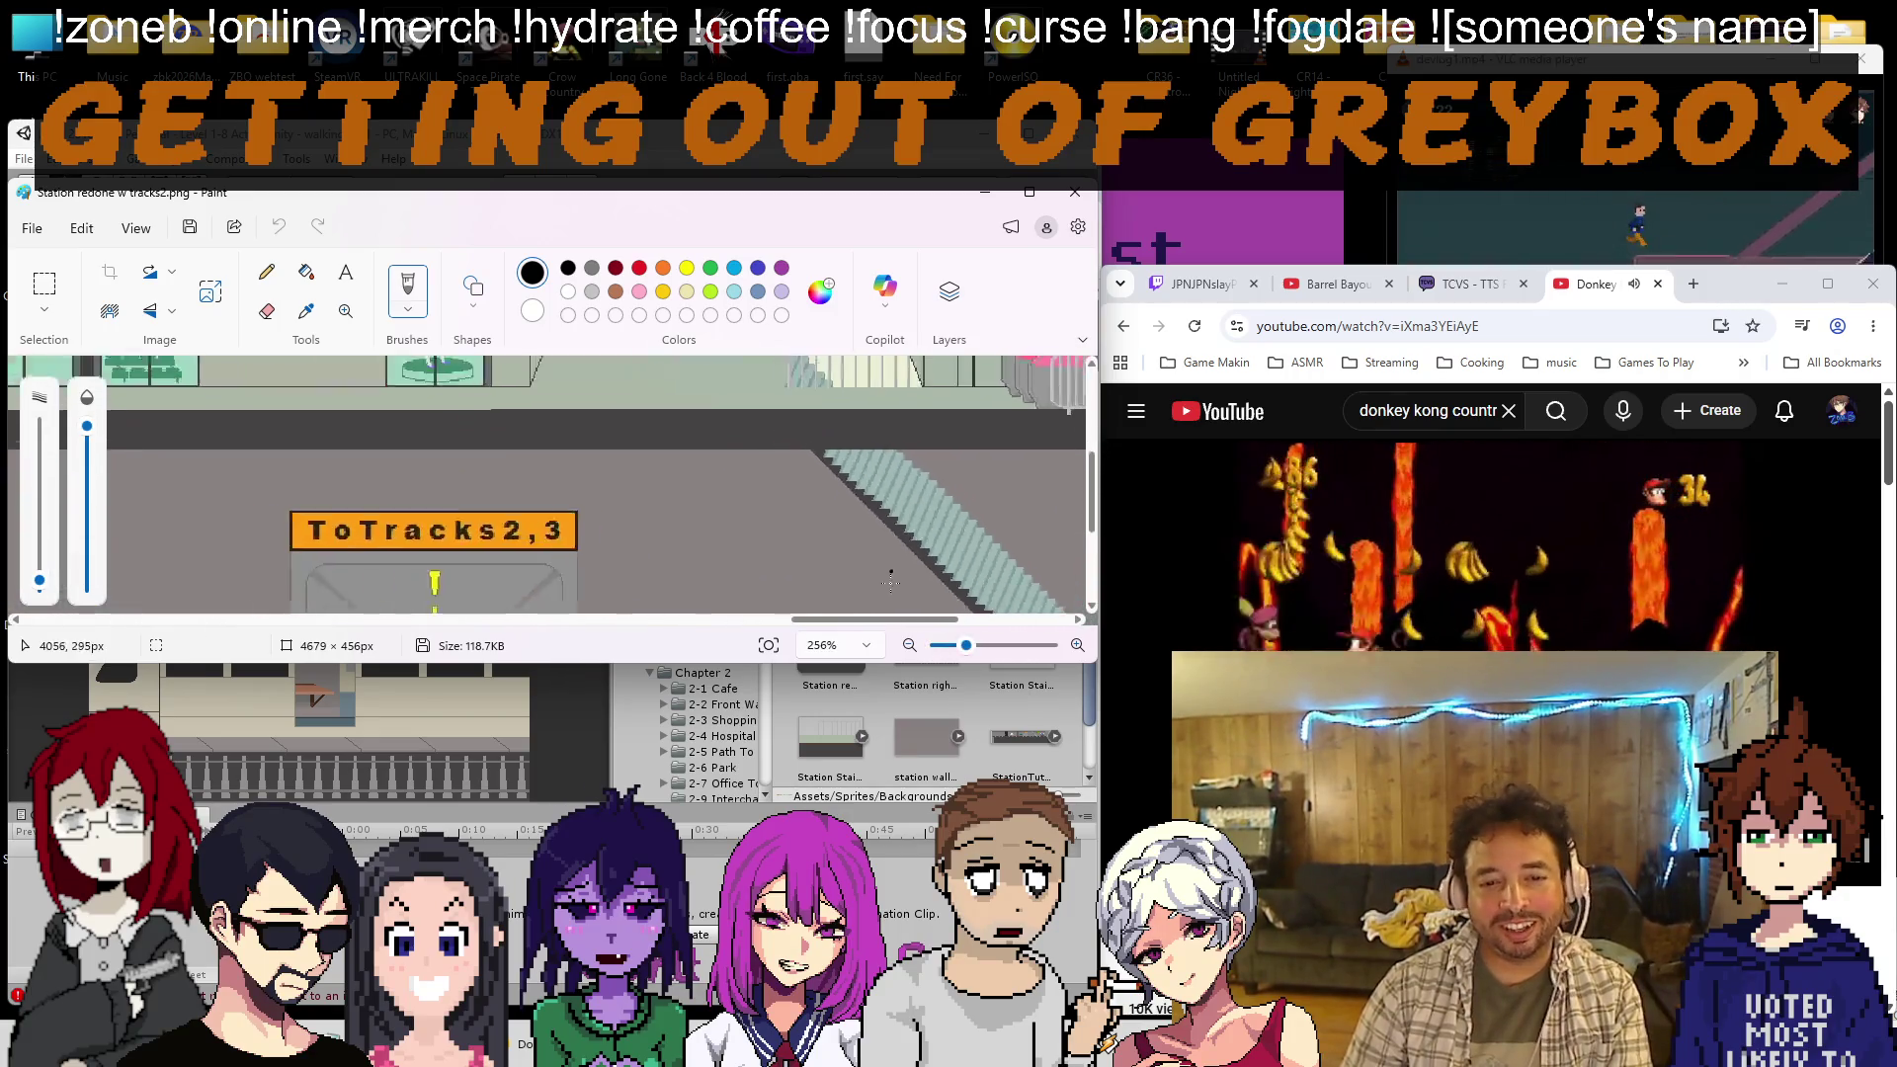
{"action": "scroll", "coordinate": [973, 508], "scroll_direction": "right", "scroll_amount": 5}
{"action": "scroll", "coordinate": [973, 508], "scroll_direction": "down", "scroll_amount": 2}
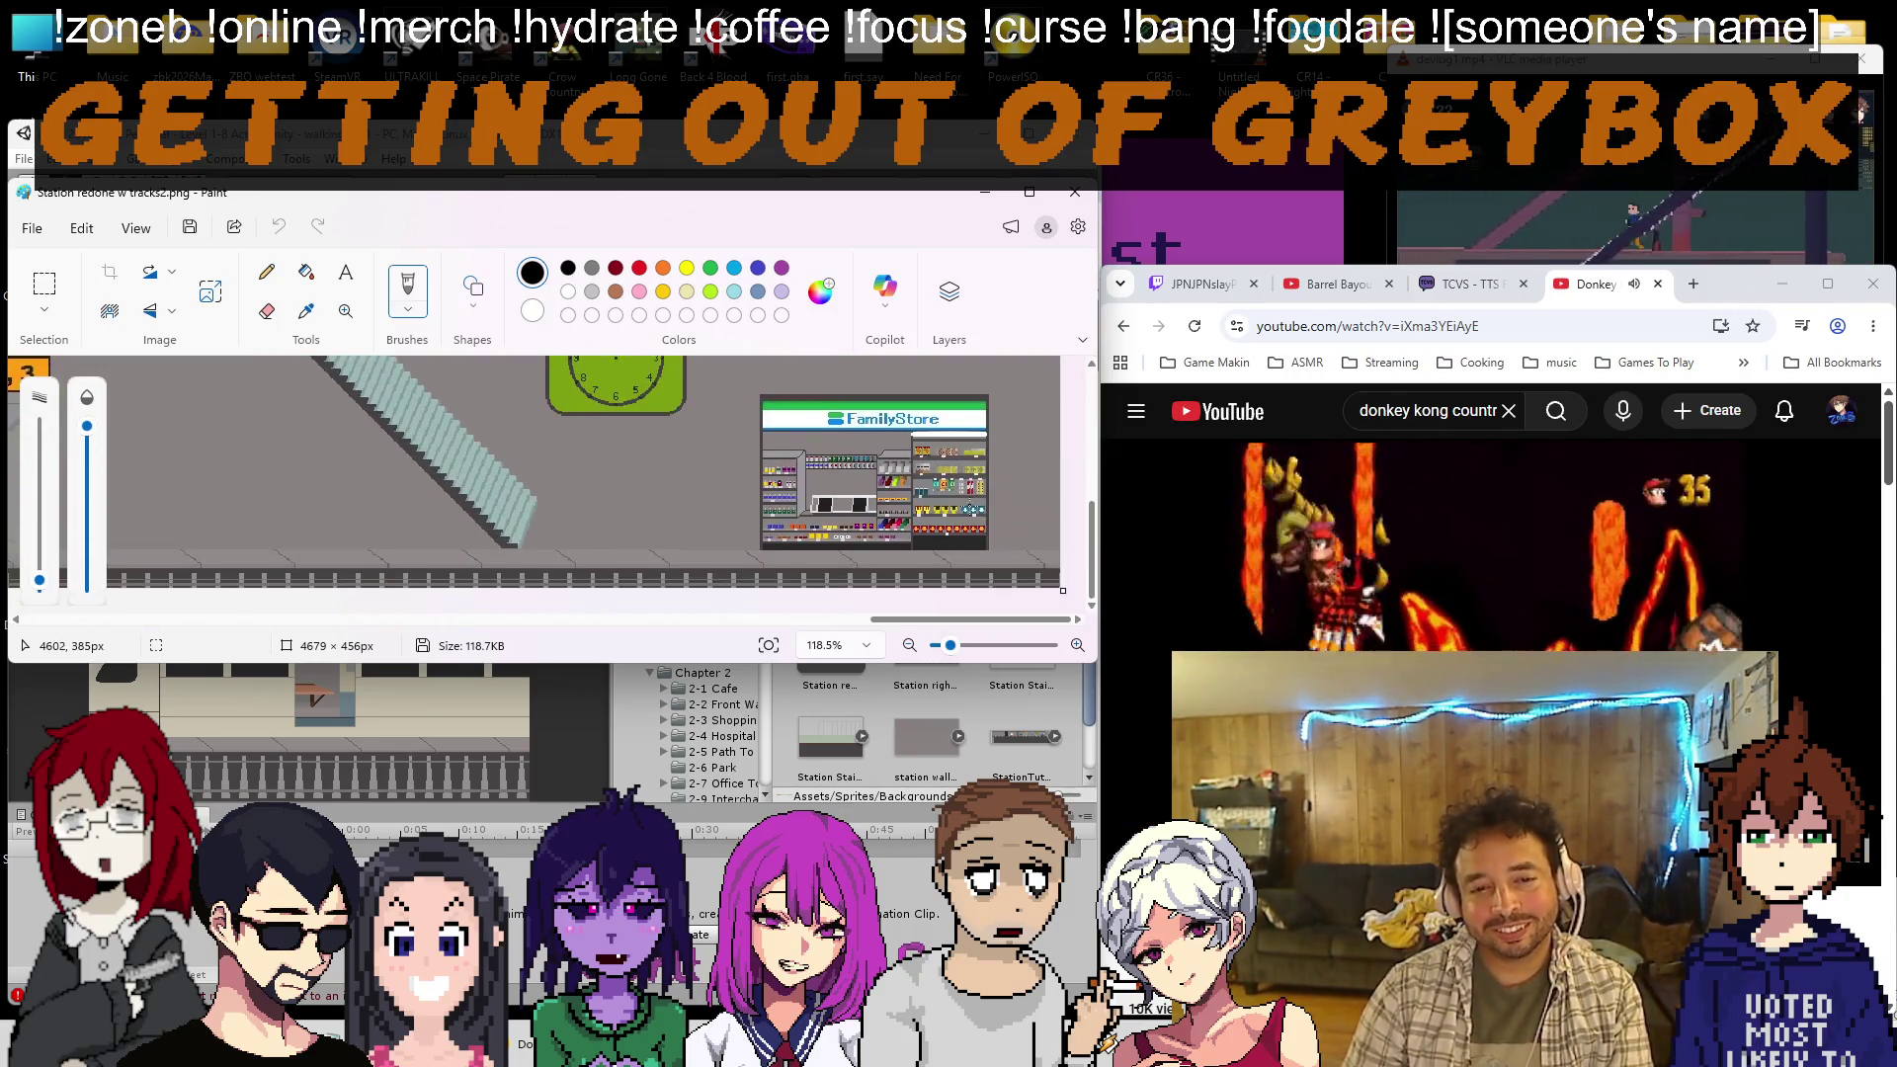
{"action": "scroll", "coordinate": [978, 494], "scroll_direction": "up", "scroll_amount": 3}
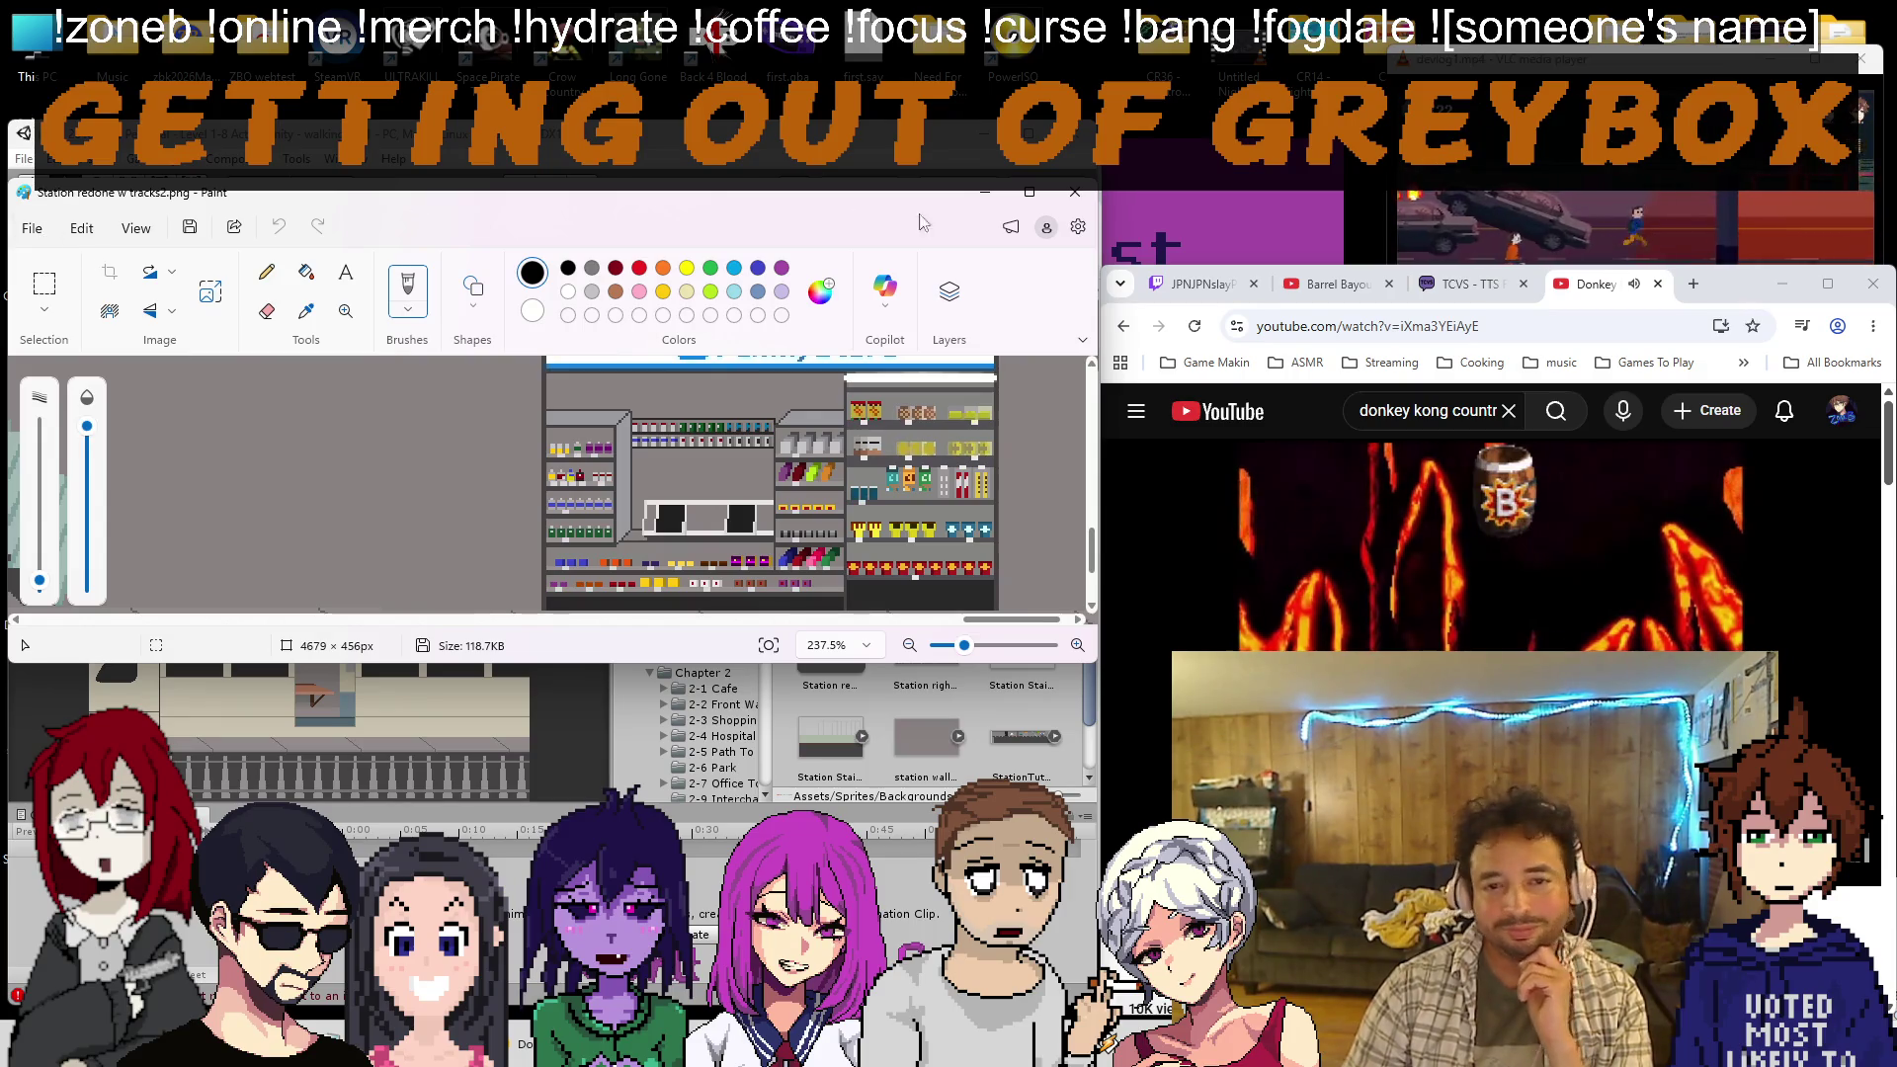
Close the background image in Paint and open Level 2-3.unity from Assets/Scenes
{"action": "left_click", "coordinate": [1075, 198]}
{"action": "left_click", "coordinate": [22, 160]}
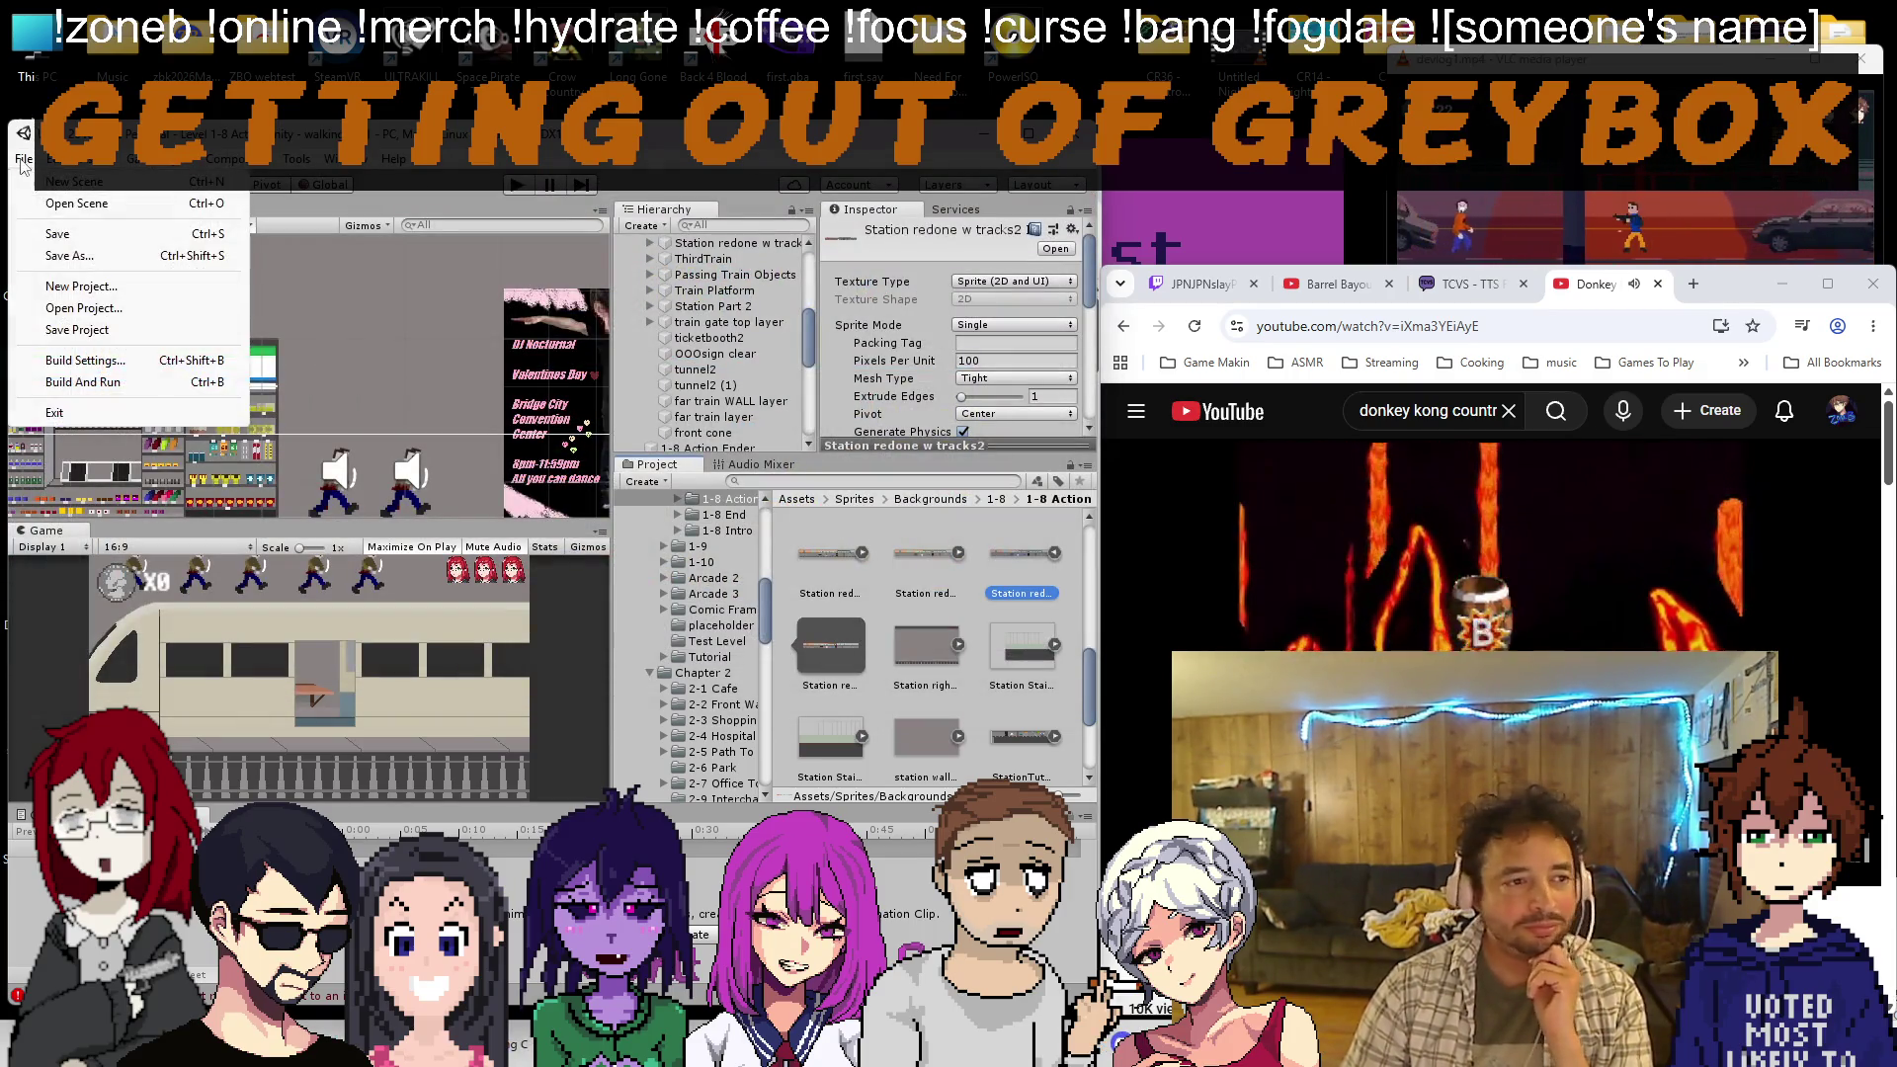
{"action": "left_click", "coordinate": [48, 205]}
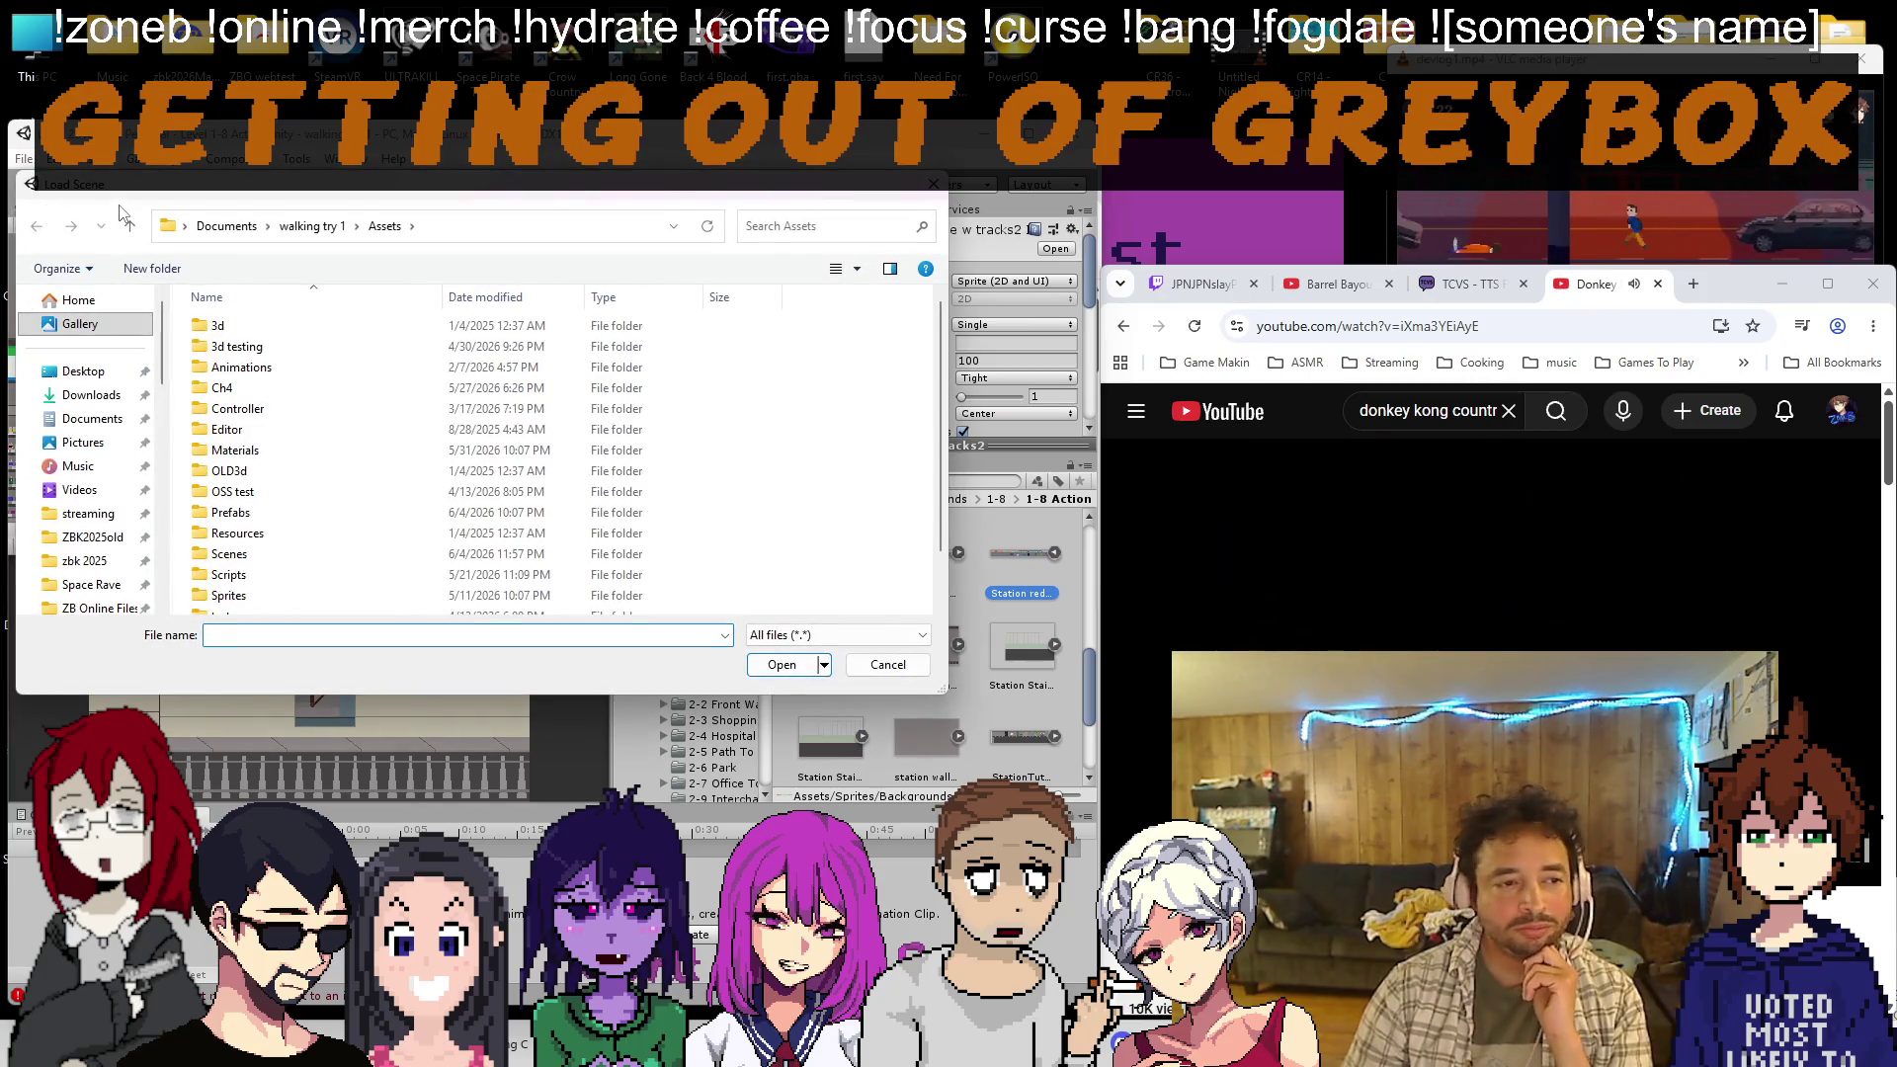
{"action": "double_click", "coordinate": [229, 553]}
{"action": "scroll", "coordinate": [329, 468], "scroll_direction": "down", "scroll_amount": 2}
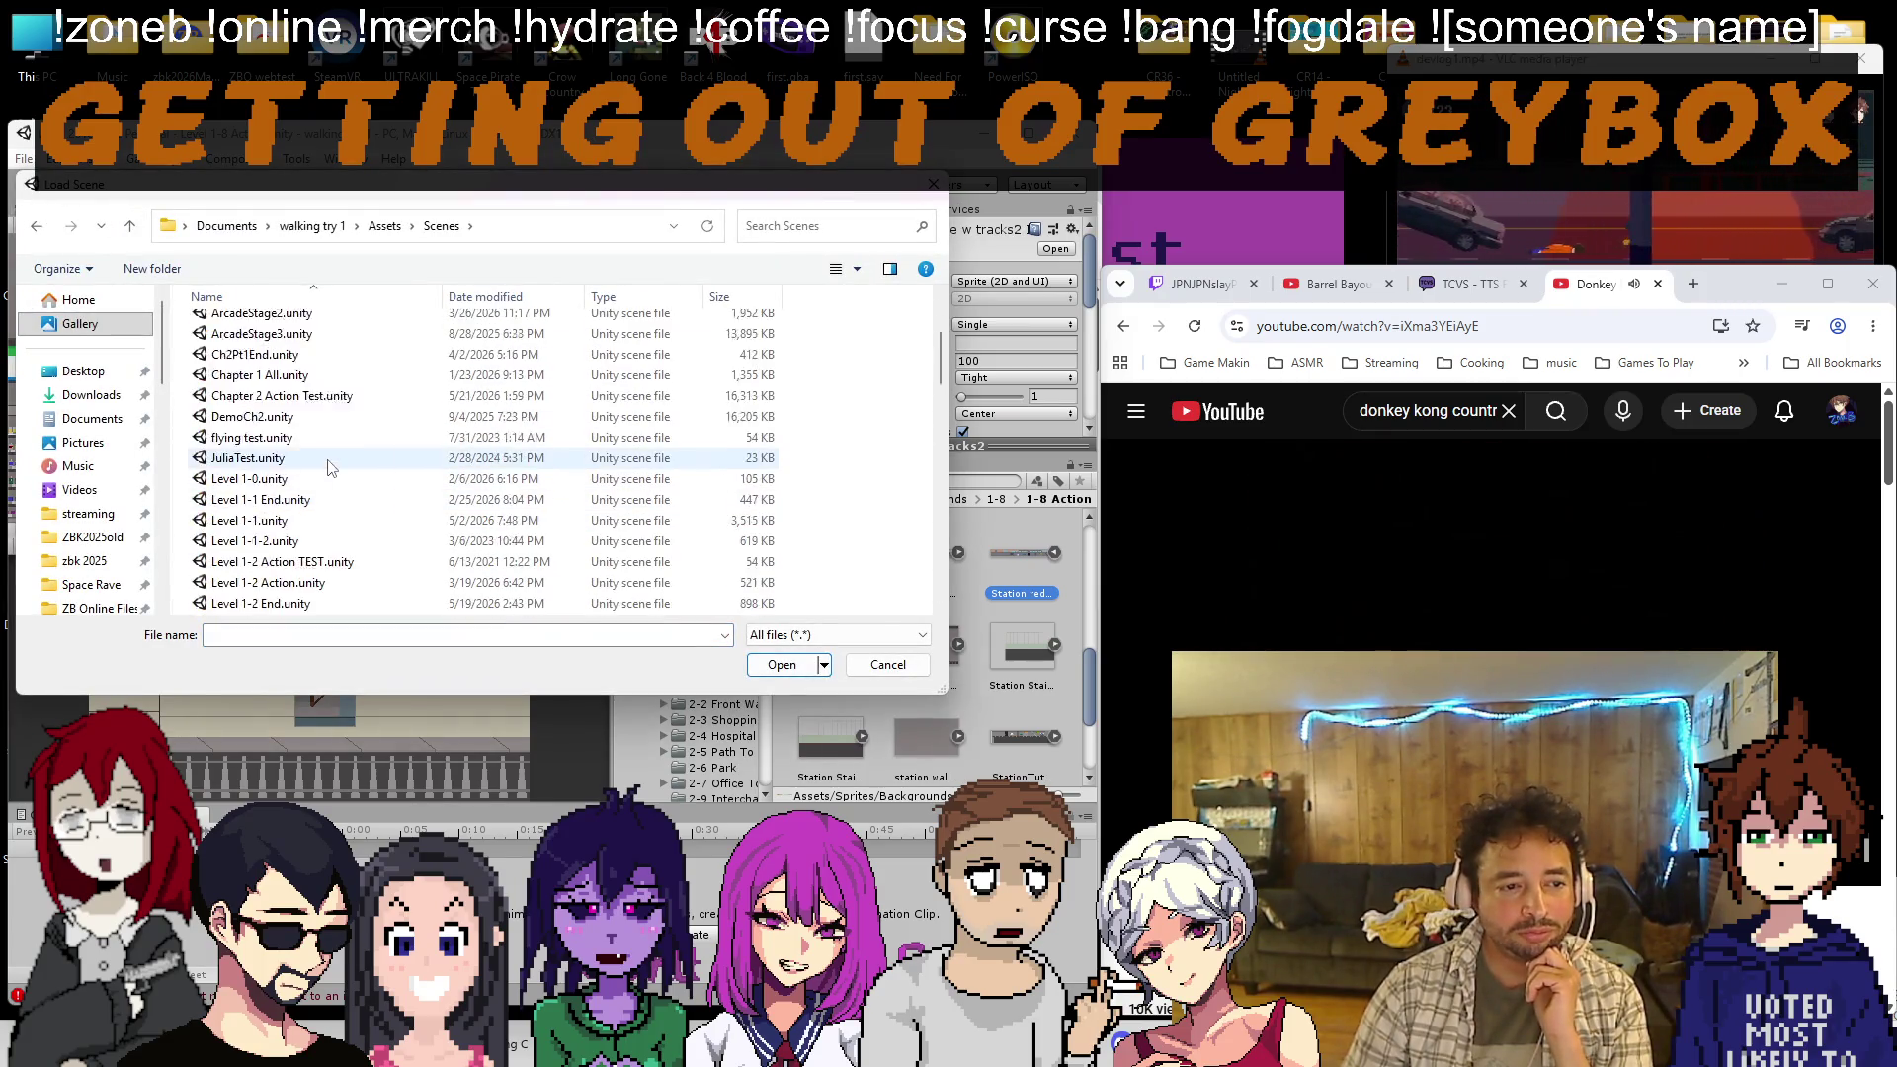
{"action": "scroll", "coordinate": [329, 467], "scroll_direction": "down", "scroll_amount": 10}
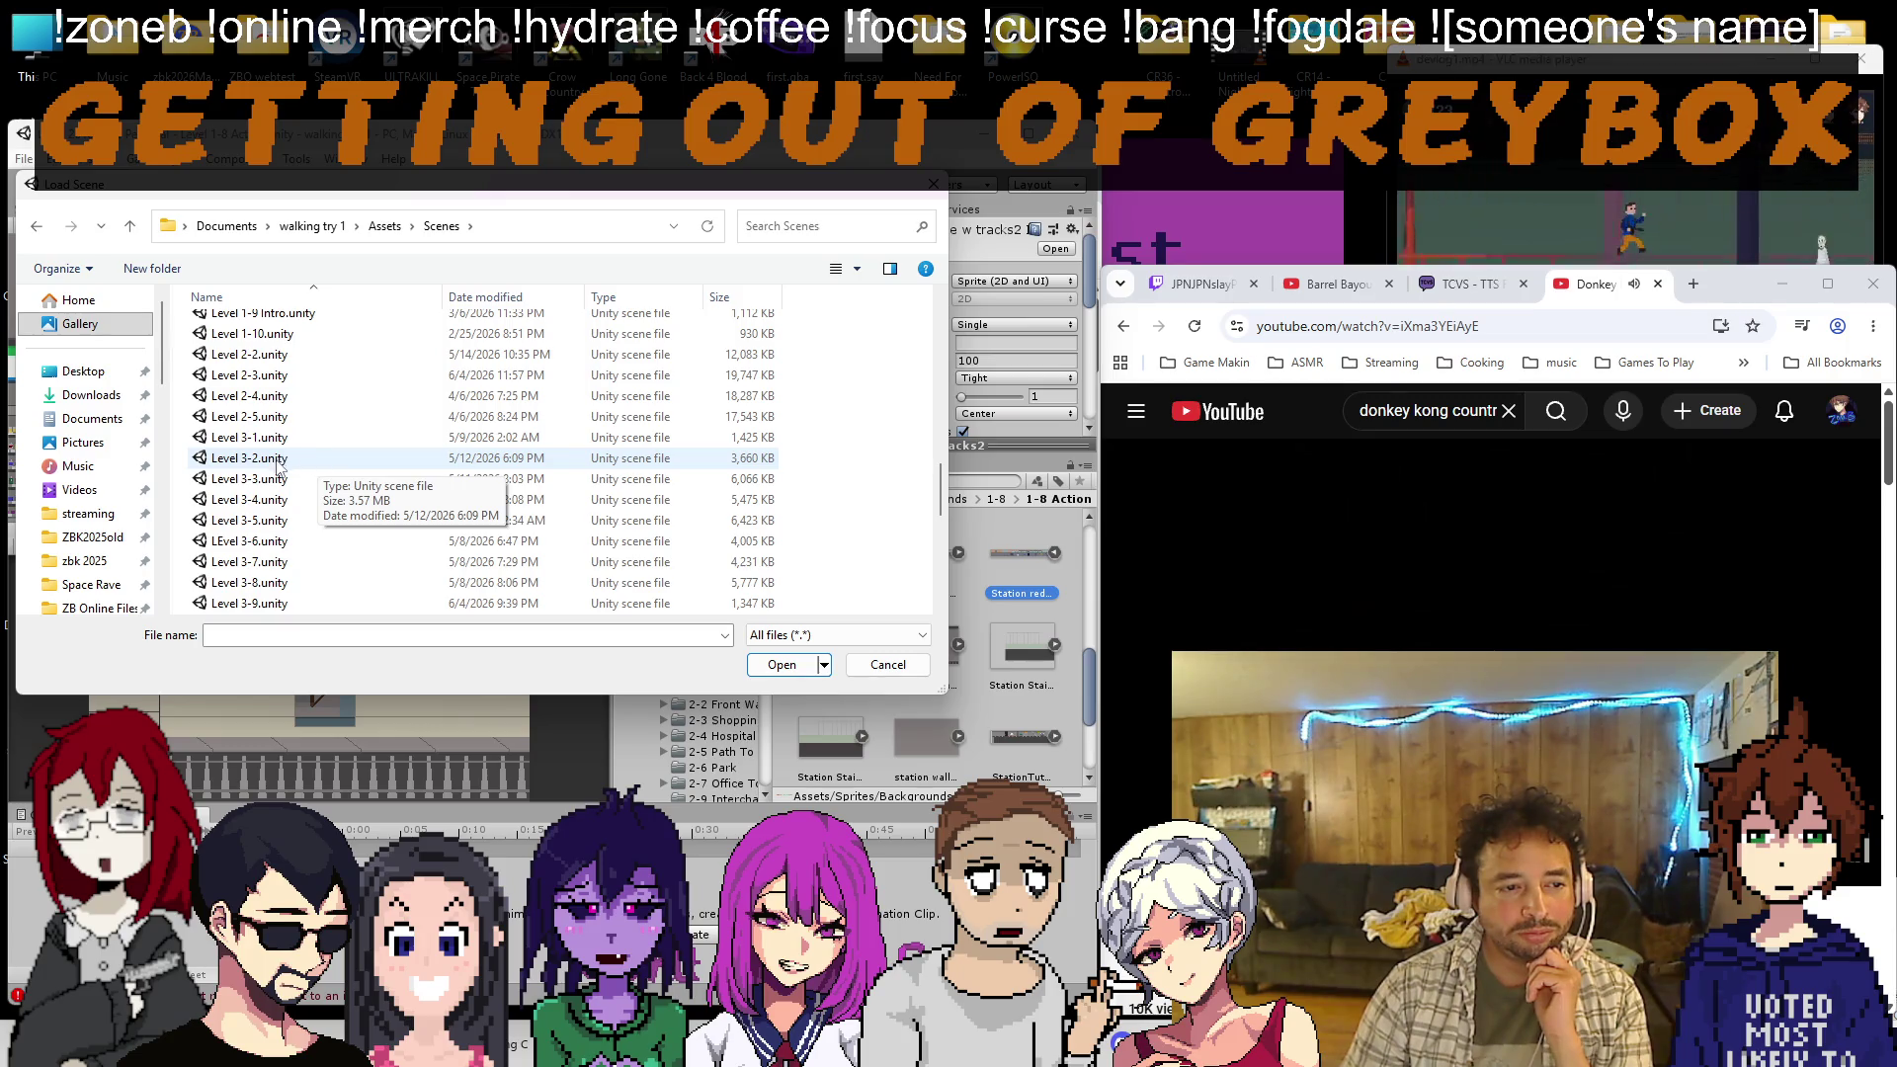
{"action": "double_click", "coordinate": [278, 375]}
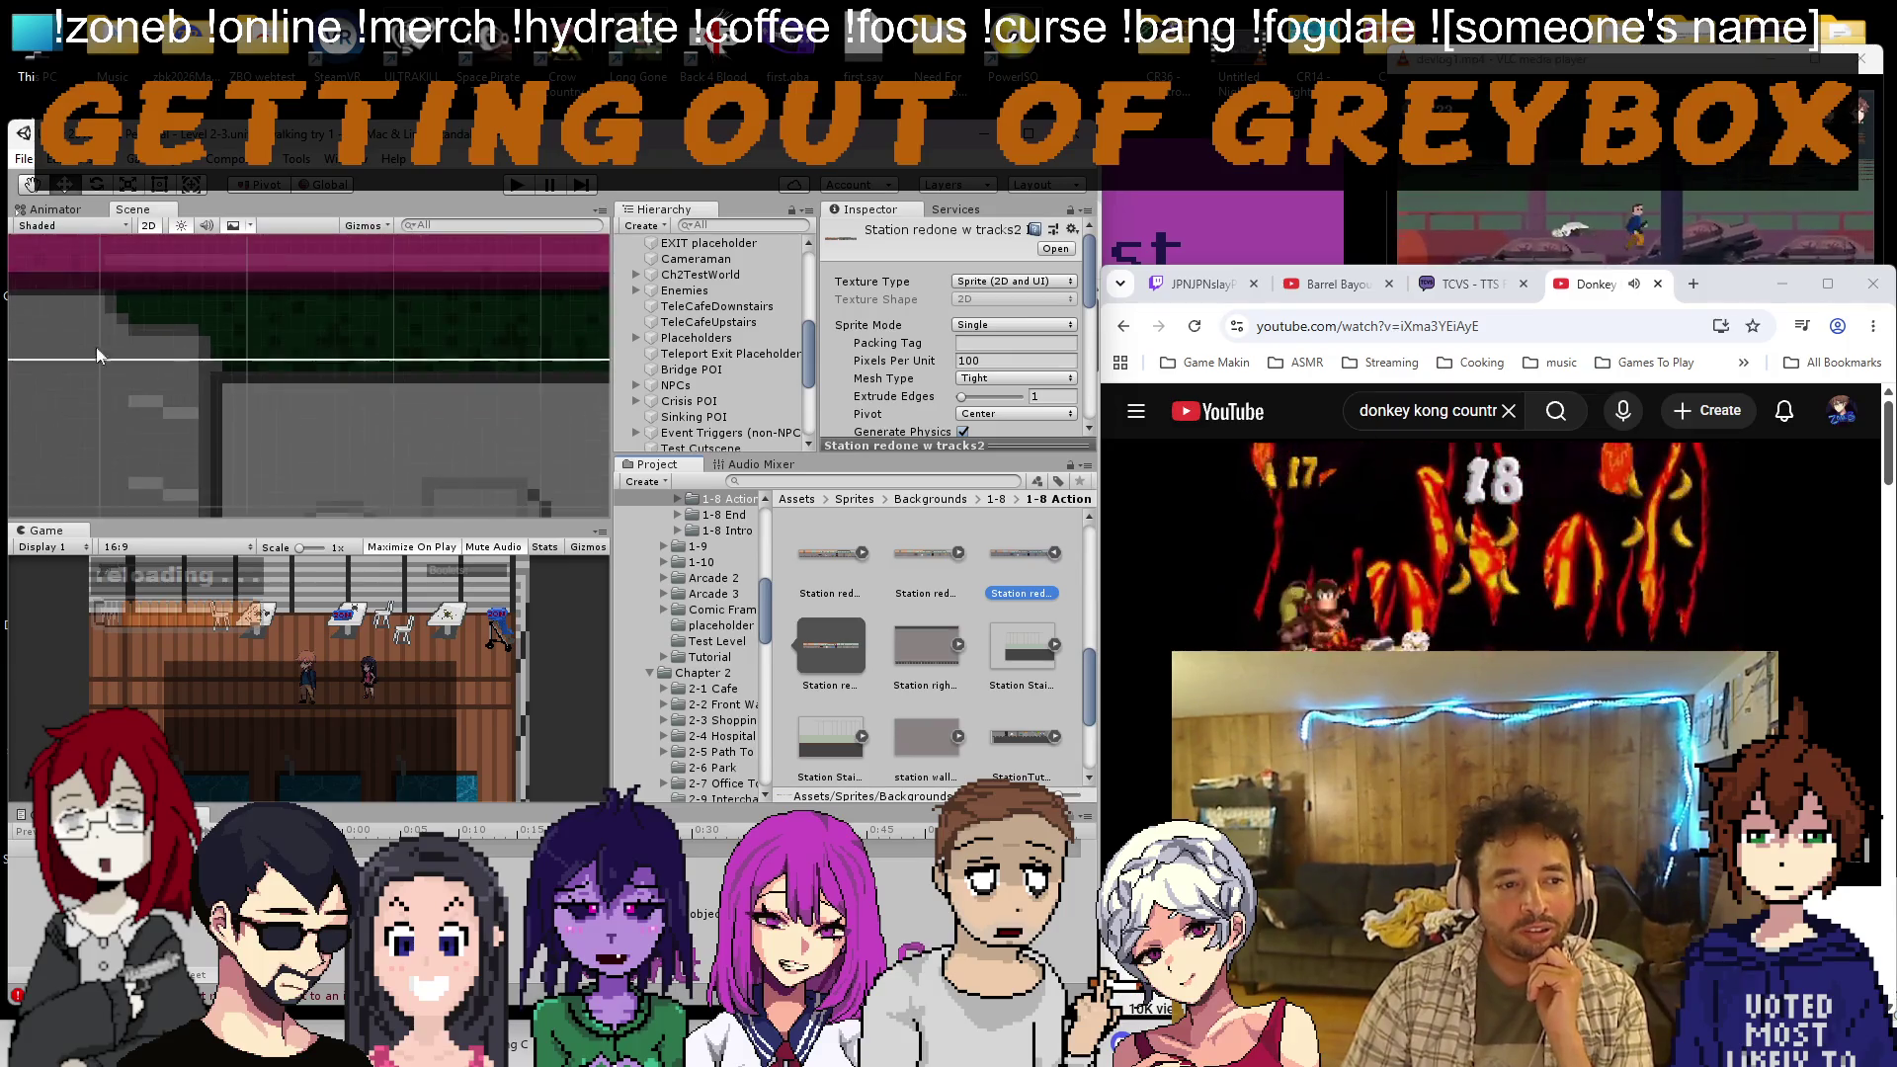
Zoom out over Level 2-3, then play zEND zombiwave.wav and adjust its volume
{"action": "scroll", "coordinate": [109, 413], "scroll_direction": "down", "scroll_amount": 6}
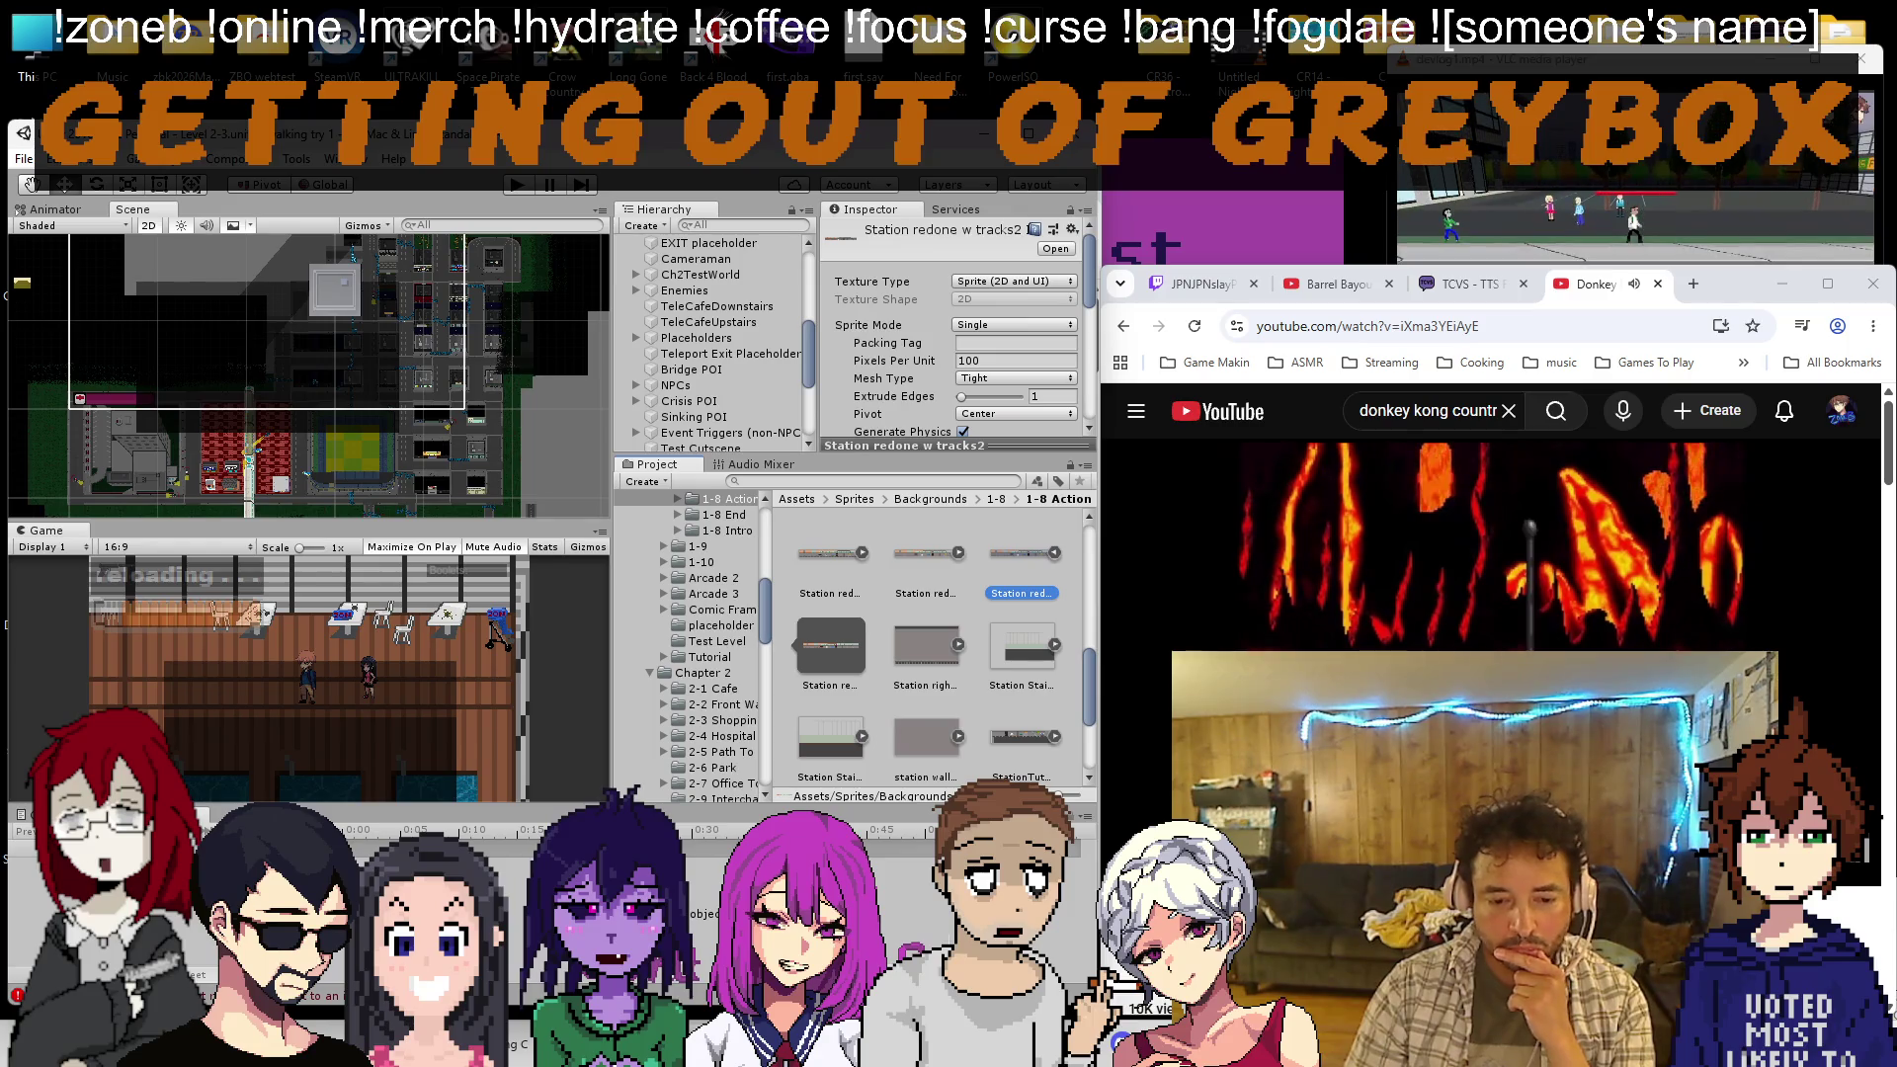
{"action": "key", "text": "alt+Tab"}
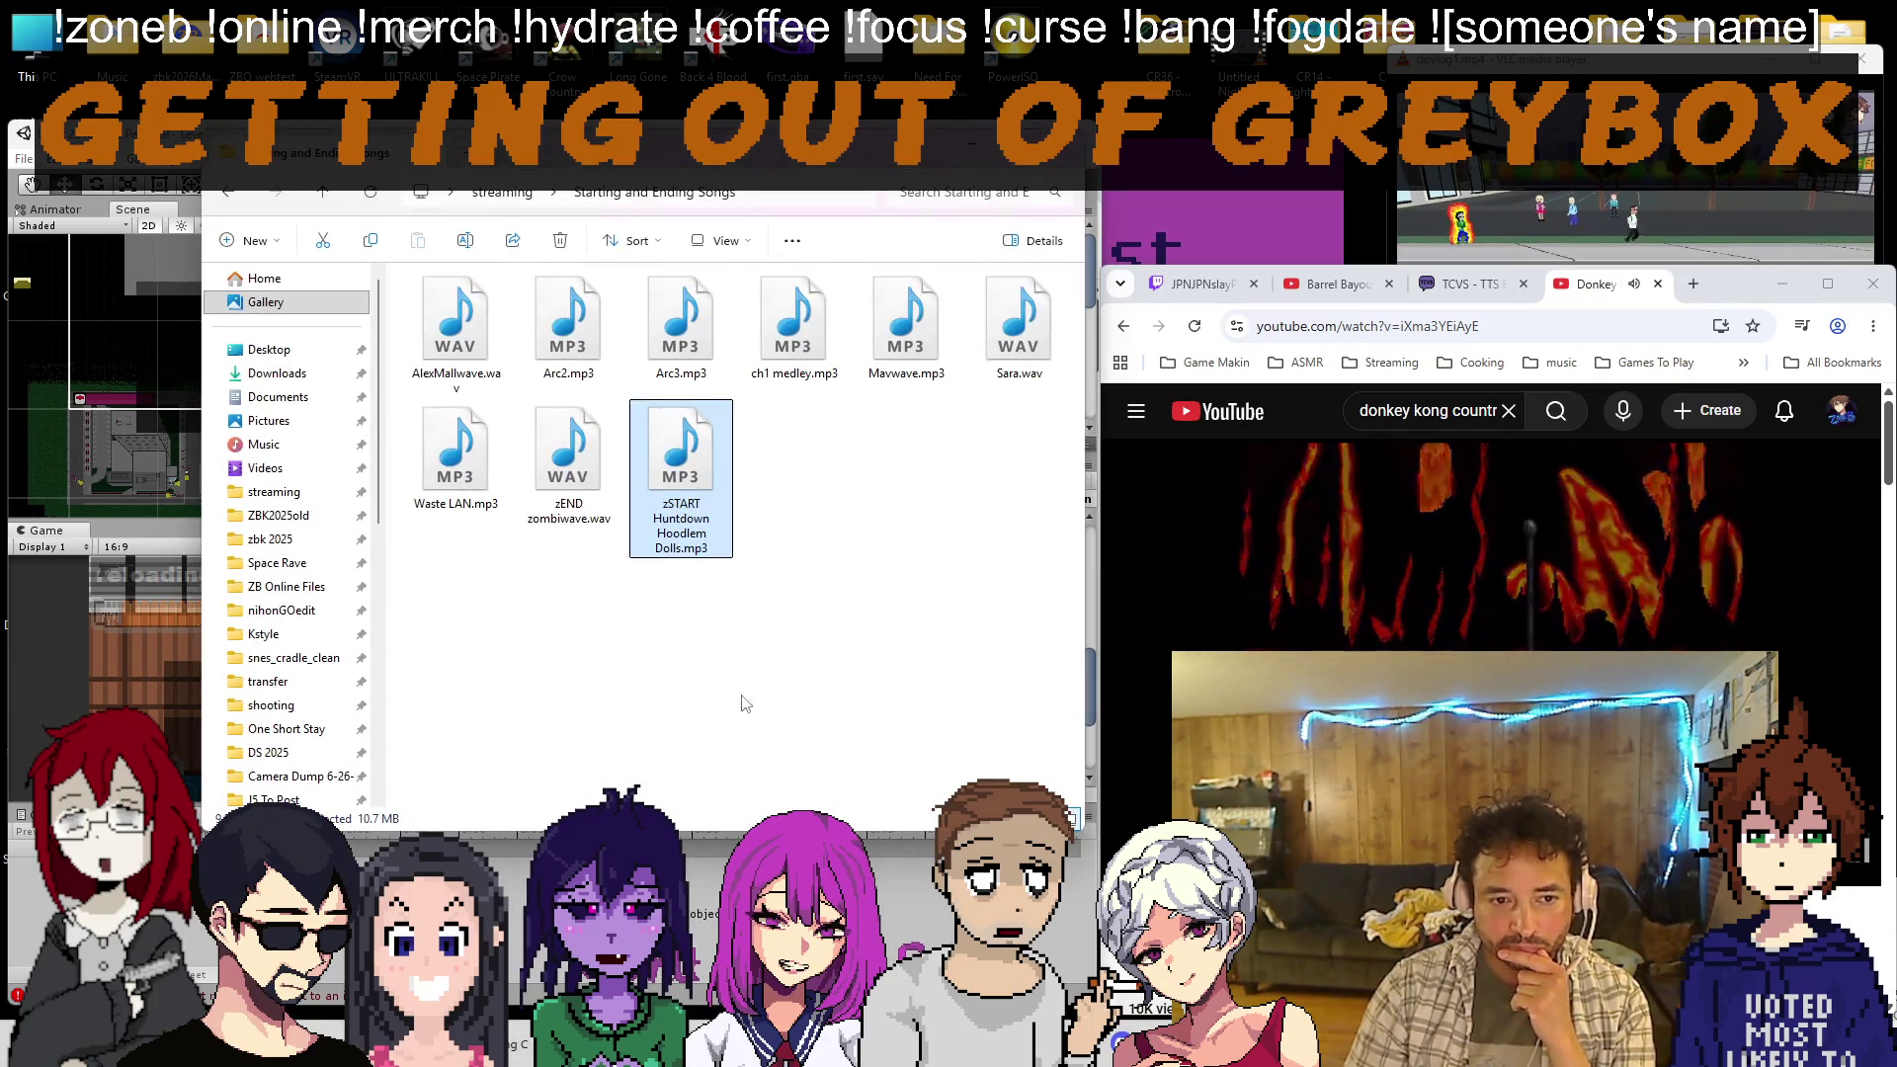
{"action": "double_click", "coordinate": [581, 491]}
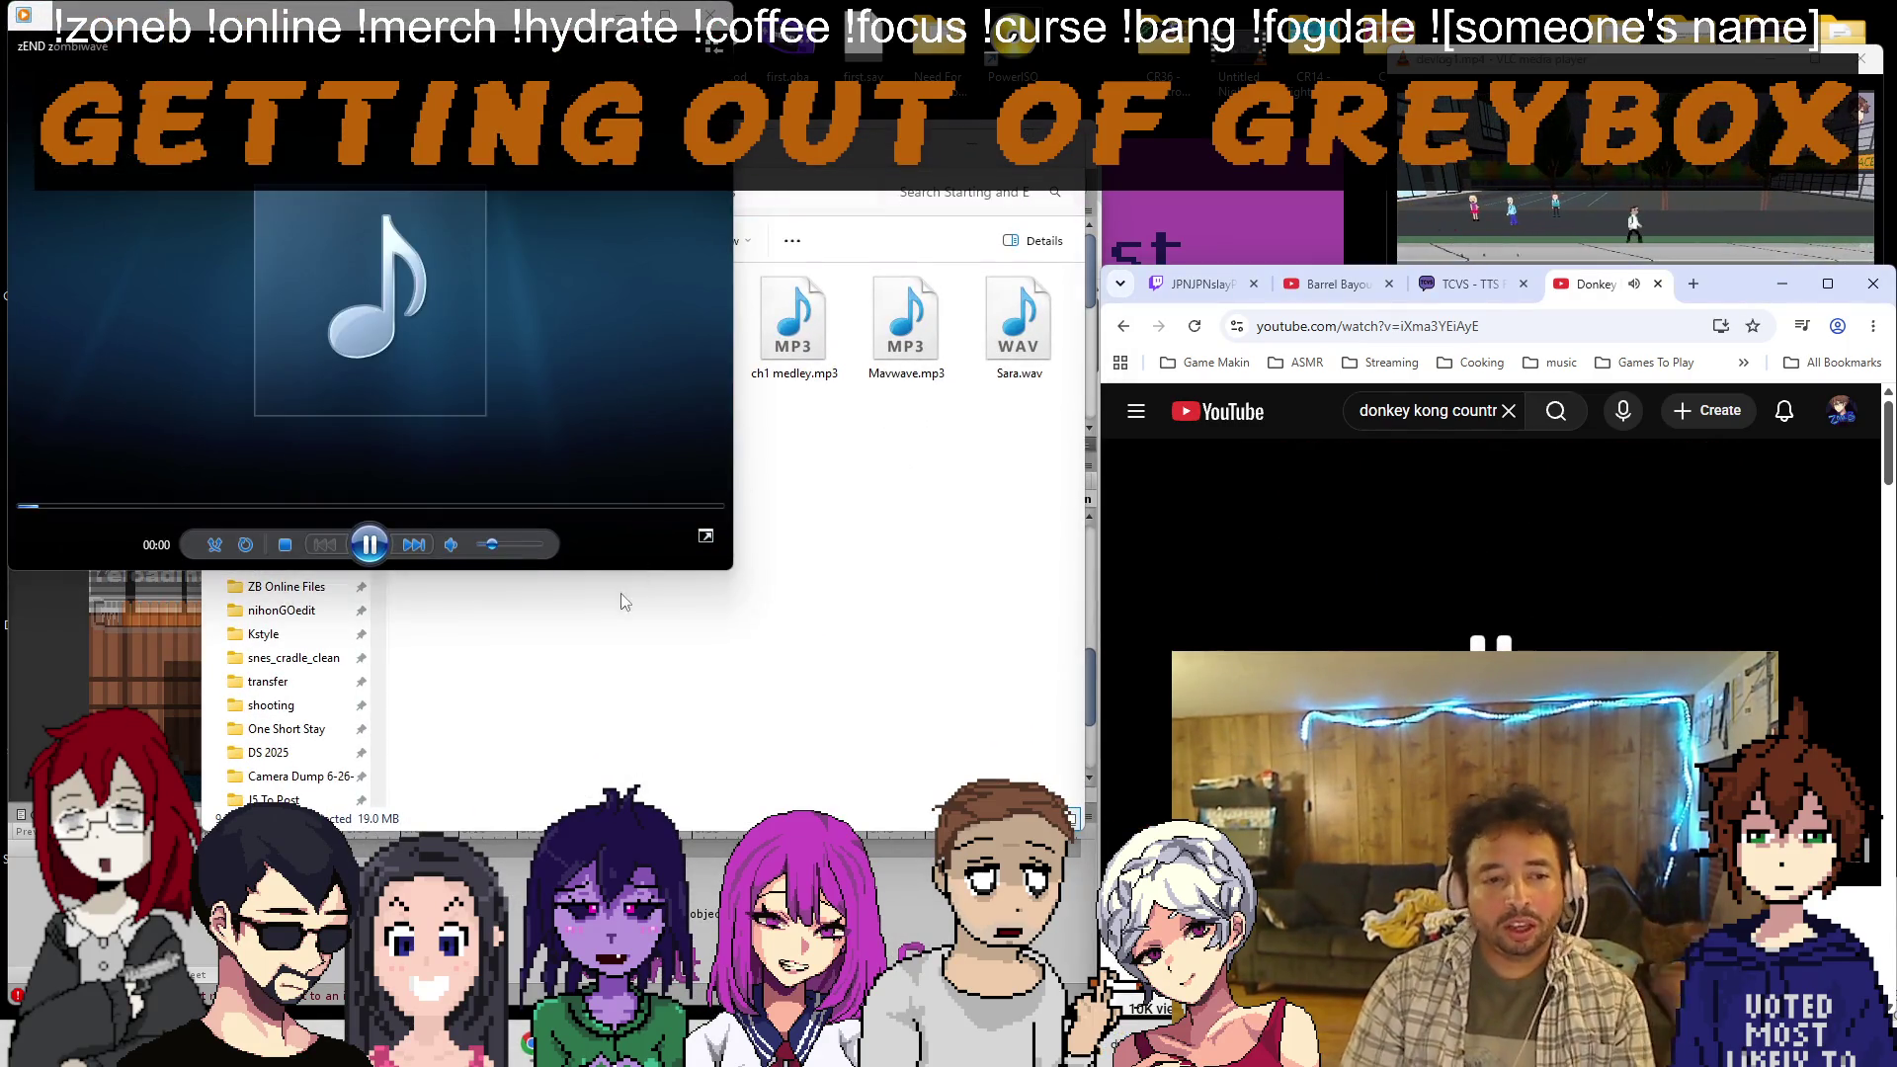
{"action": "left_click", "coordinate": [489, 549]}
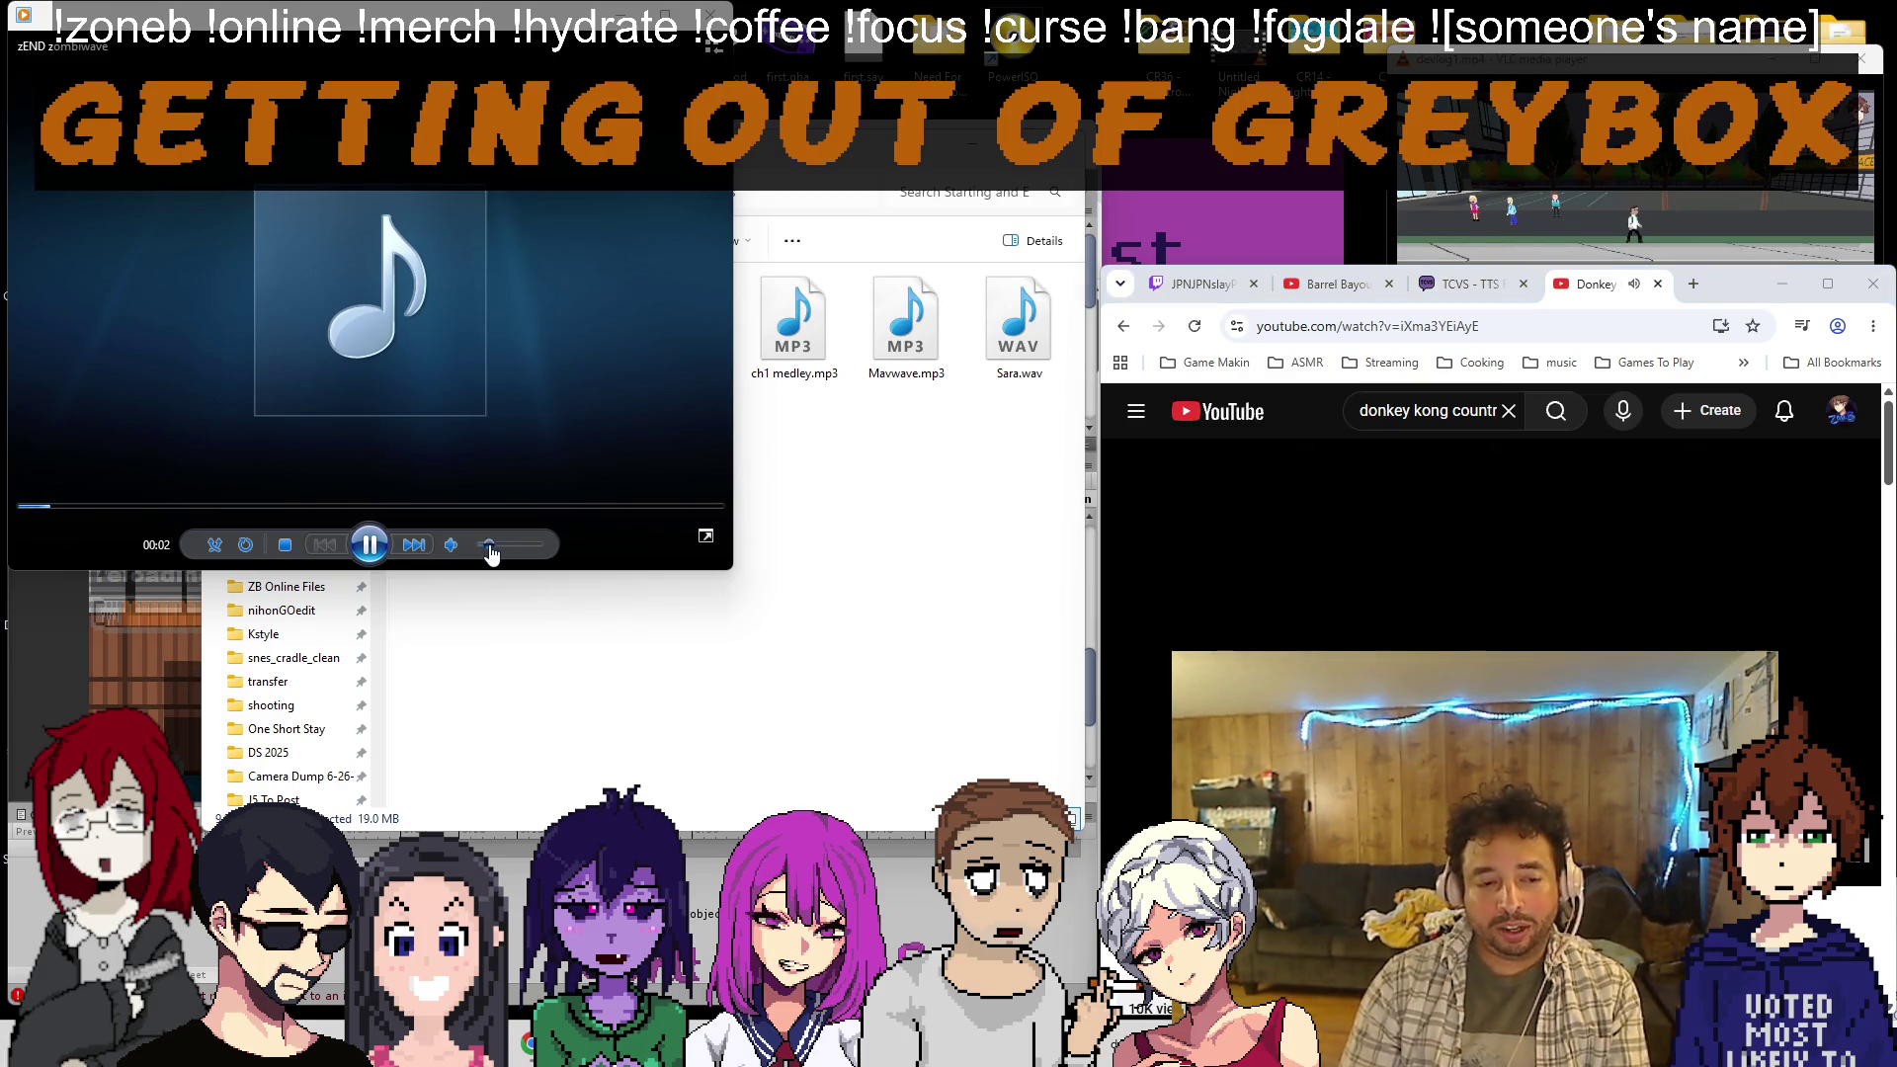
Set Google Translate to English→Japanese and type the goodbye message thanking viewers
{"action": "key", "text": "alt+Tab"}
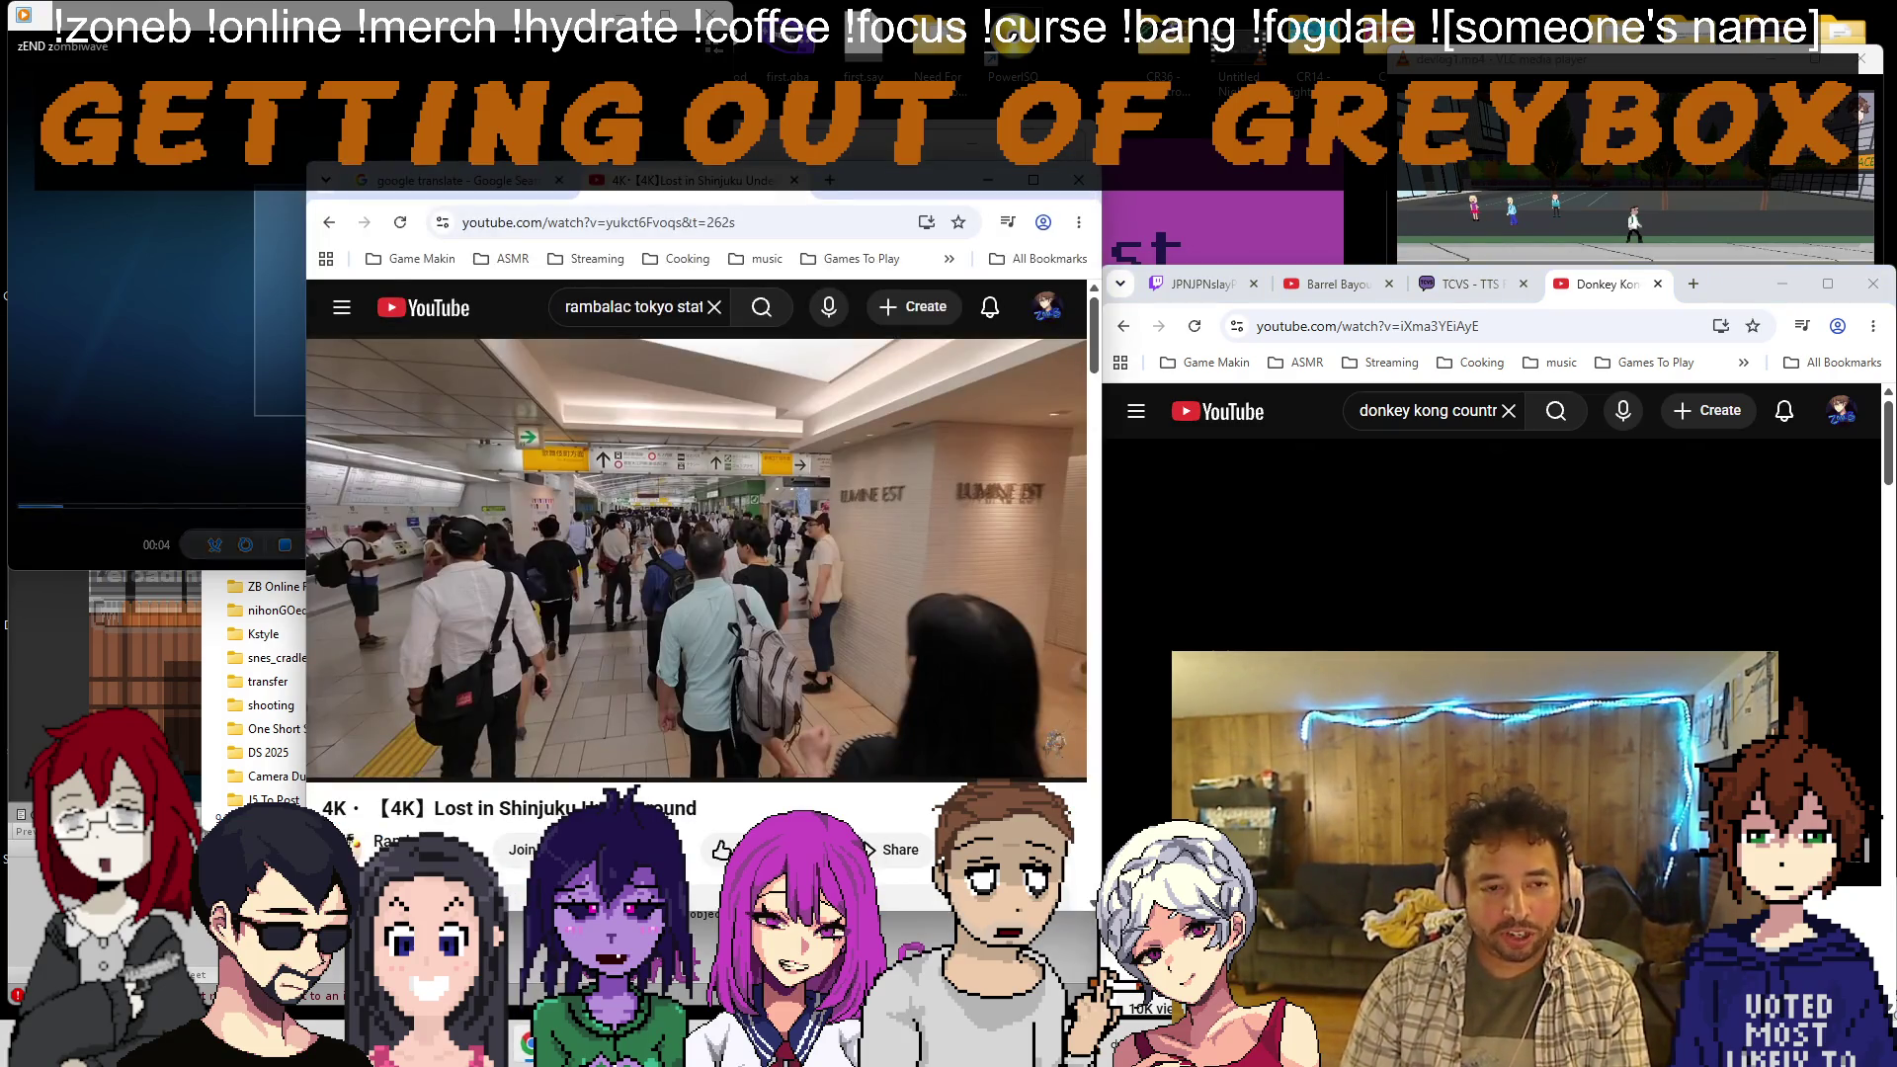
{"action": "key", "text": "ctrl+shift+Tab"}
{"action": "left_click", "coordinate": [647, 467]}
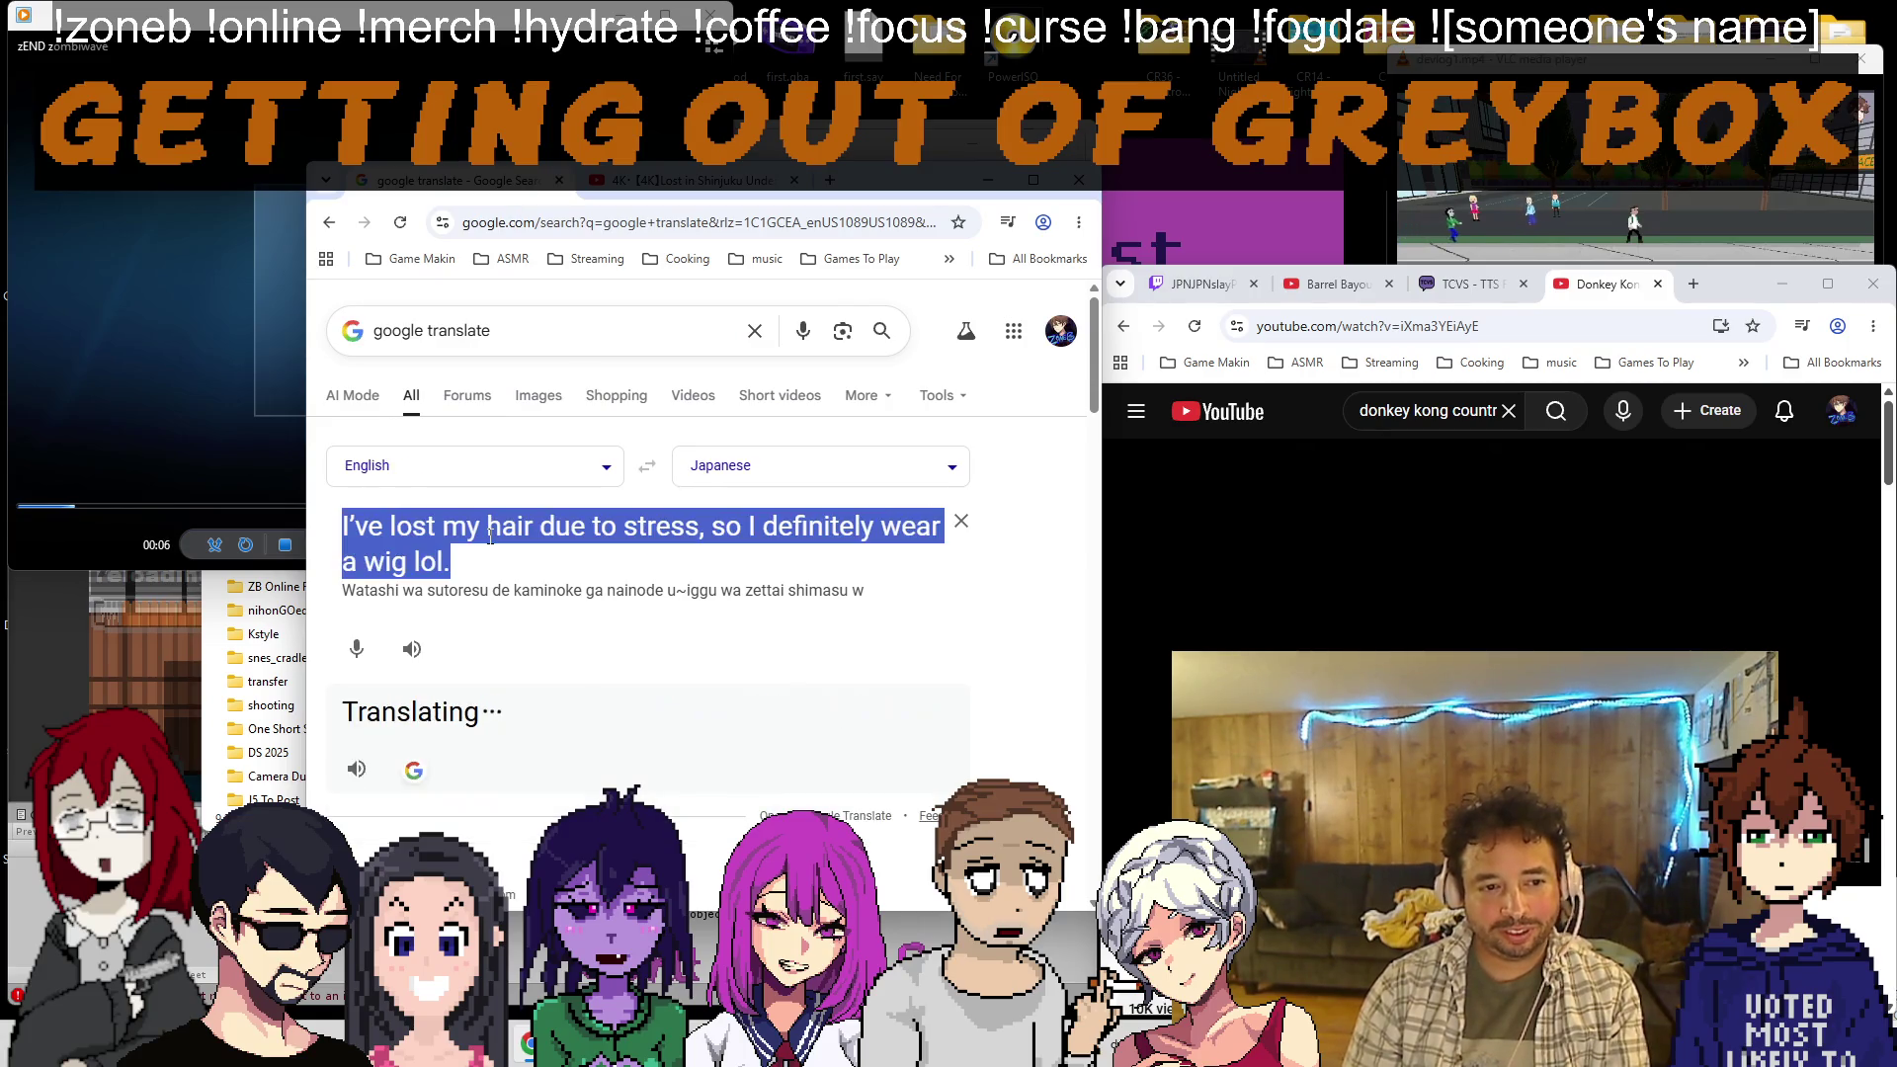
{"action": "type", "text": "anyone still hanging out thank you "}
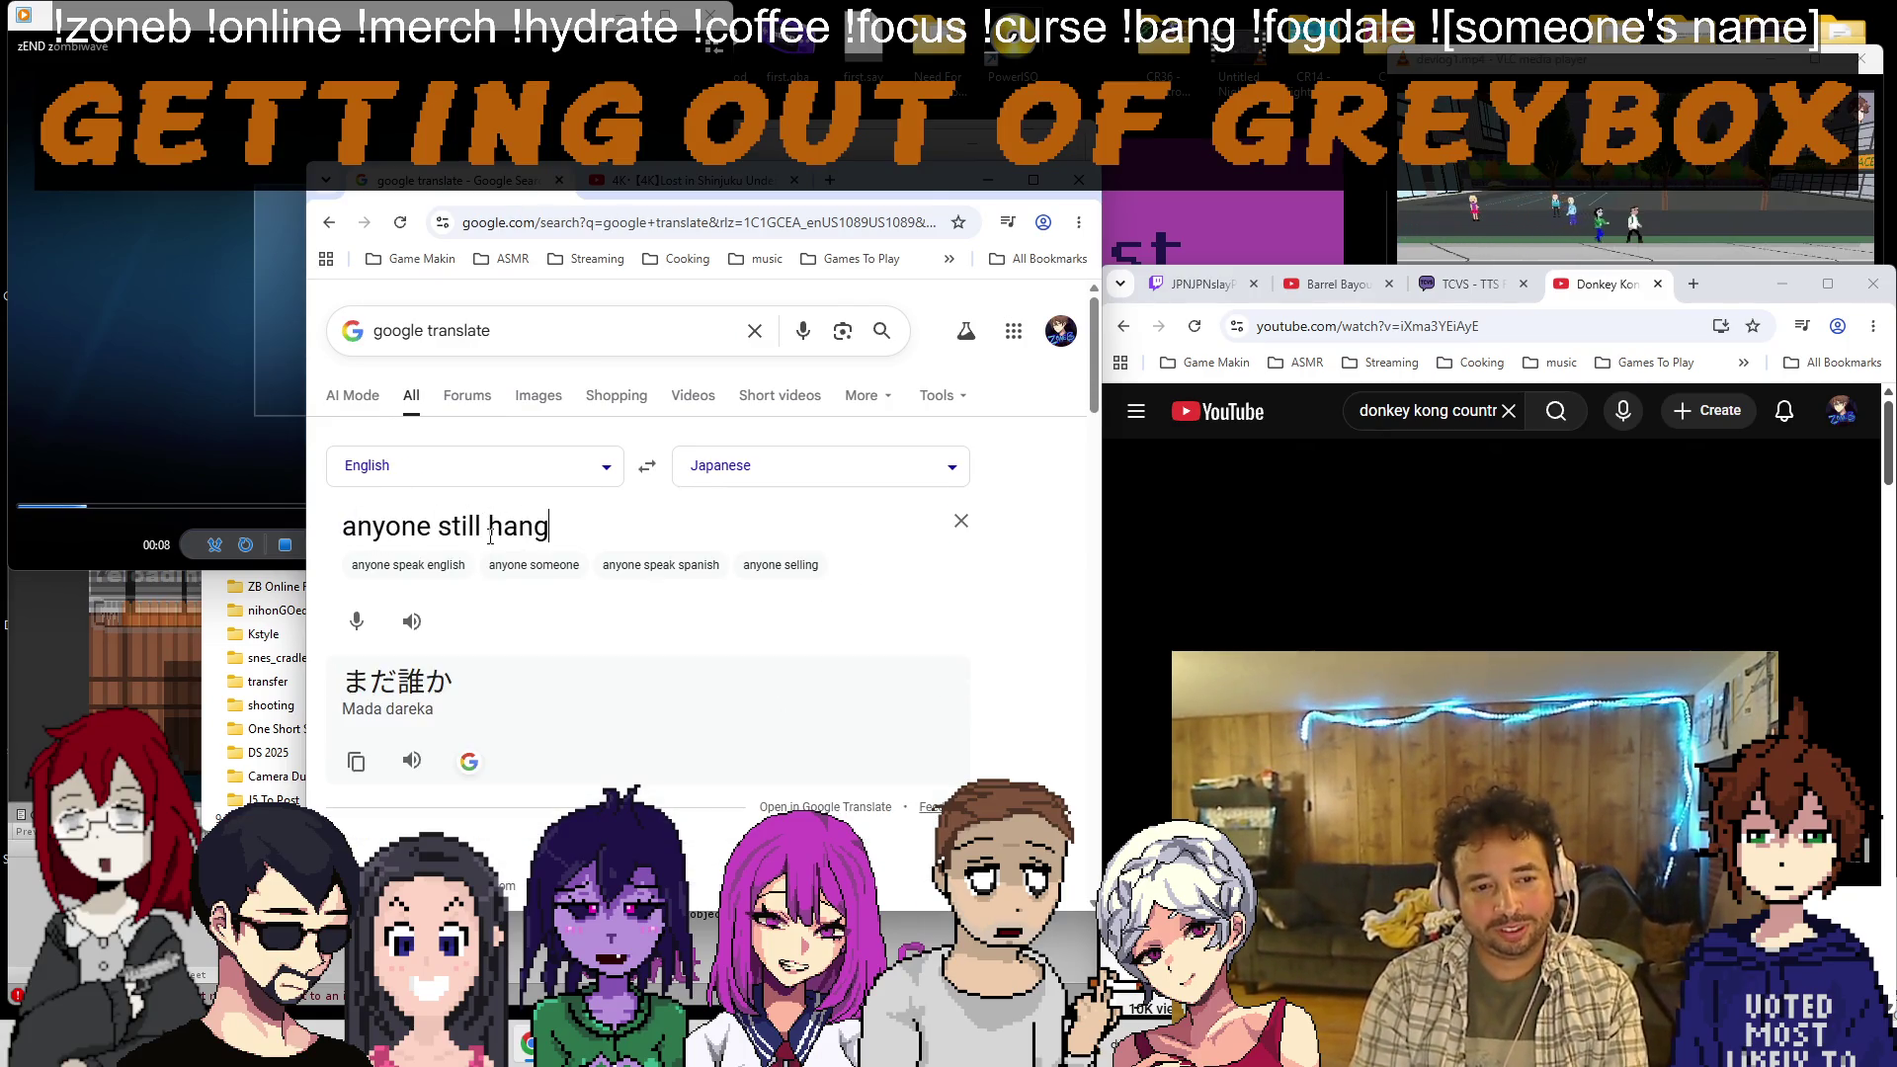
{"action": "type", "text": "so muc"}
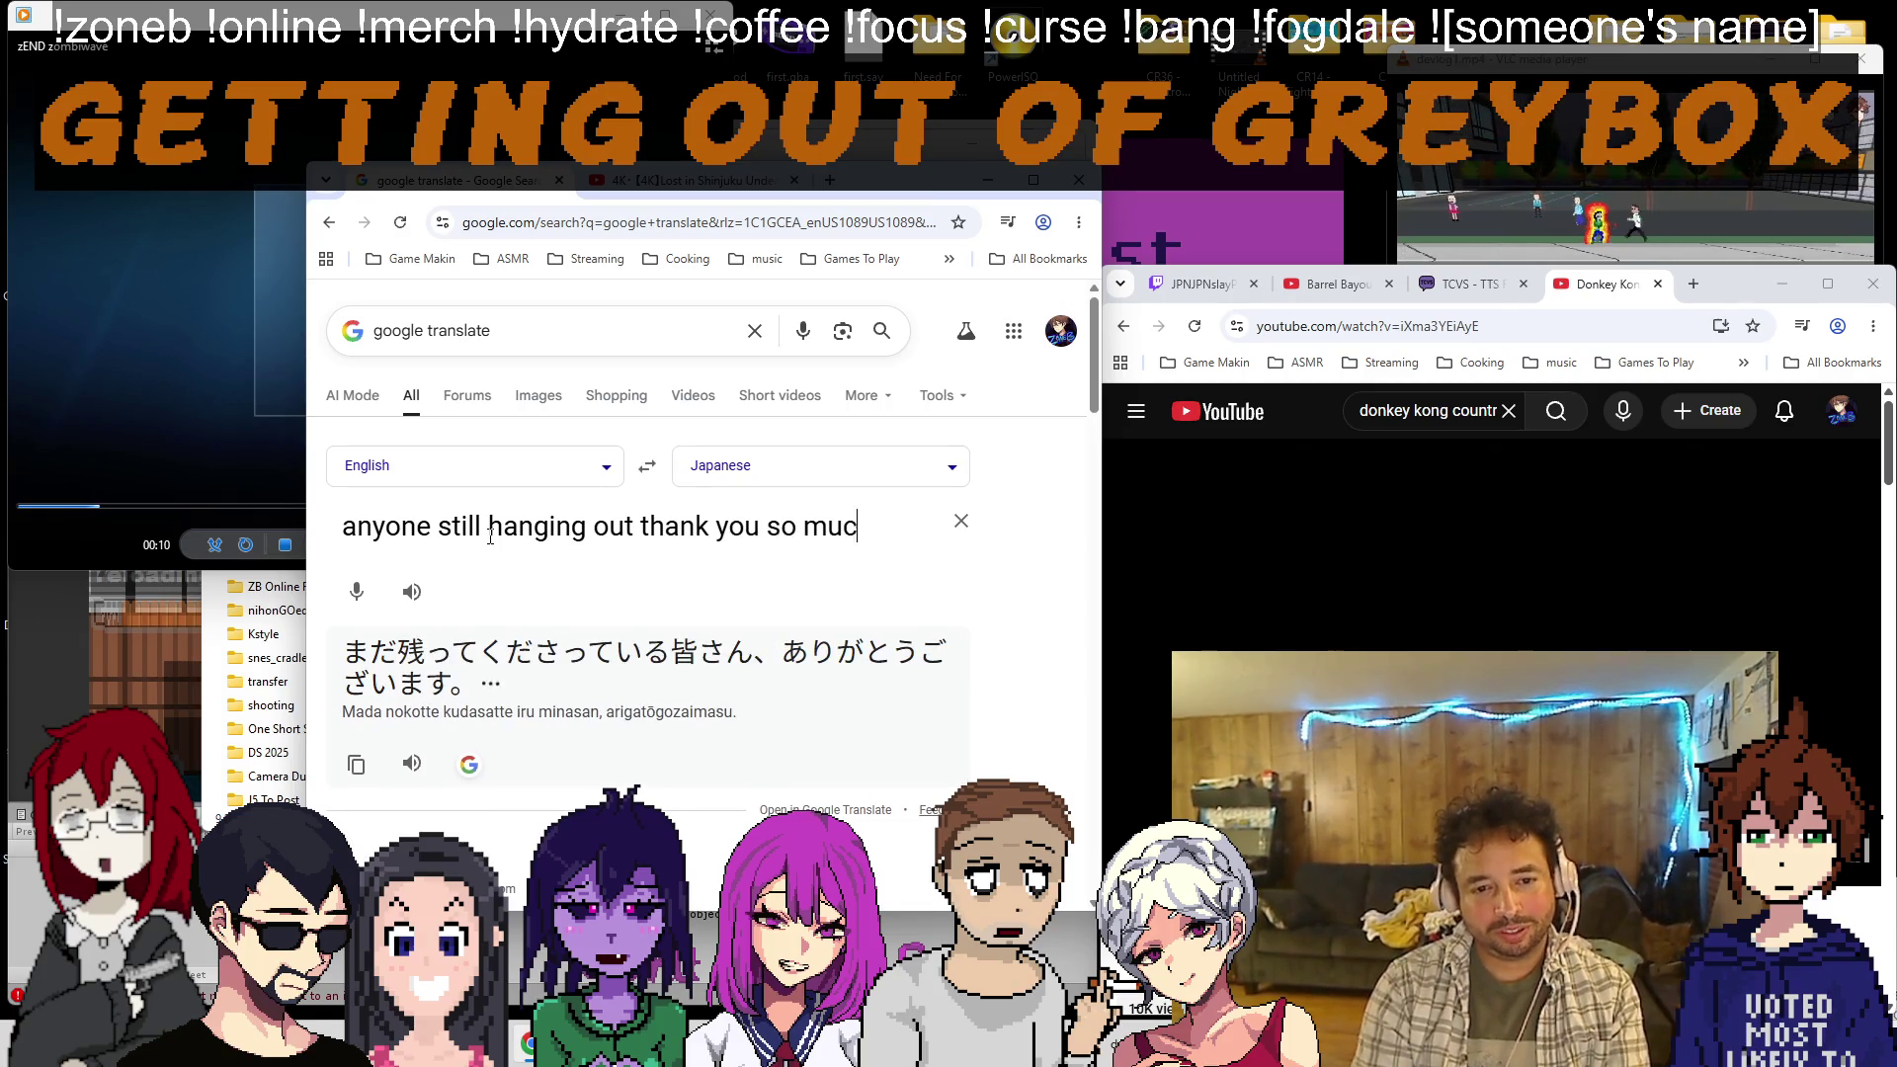
{"action": "type", "text": "h for kick"}
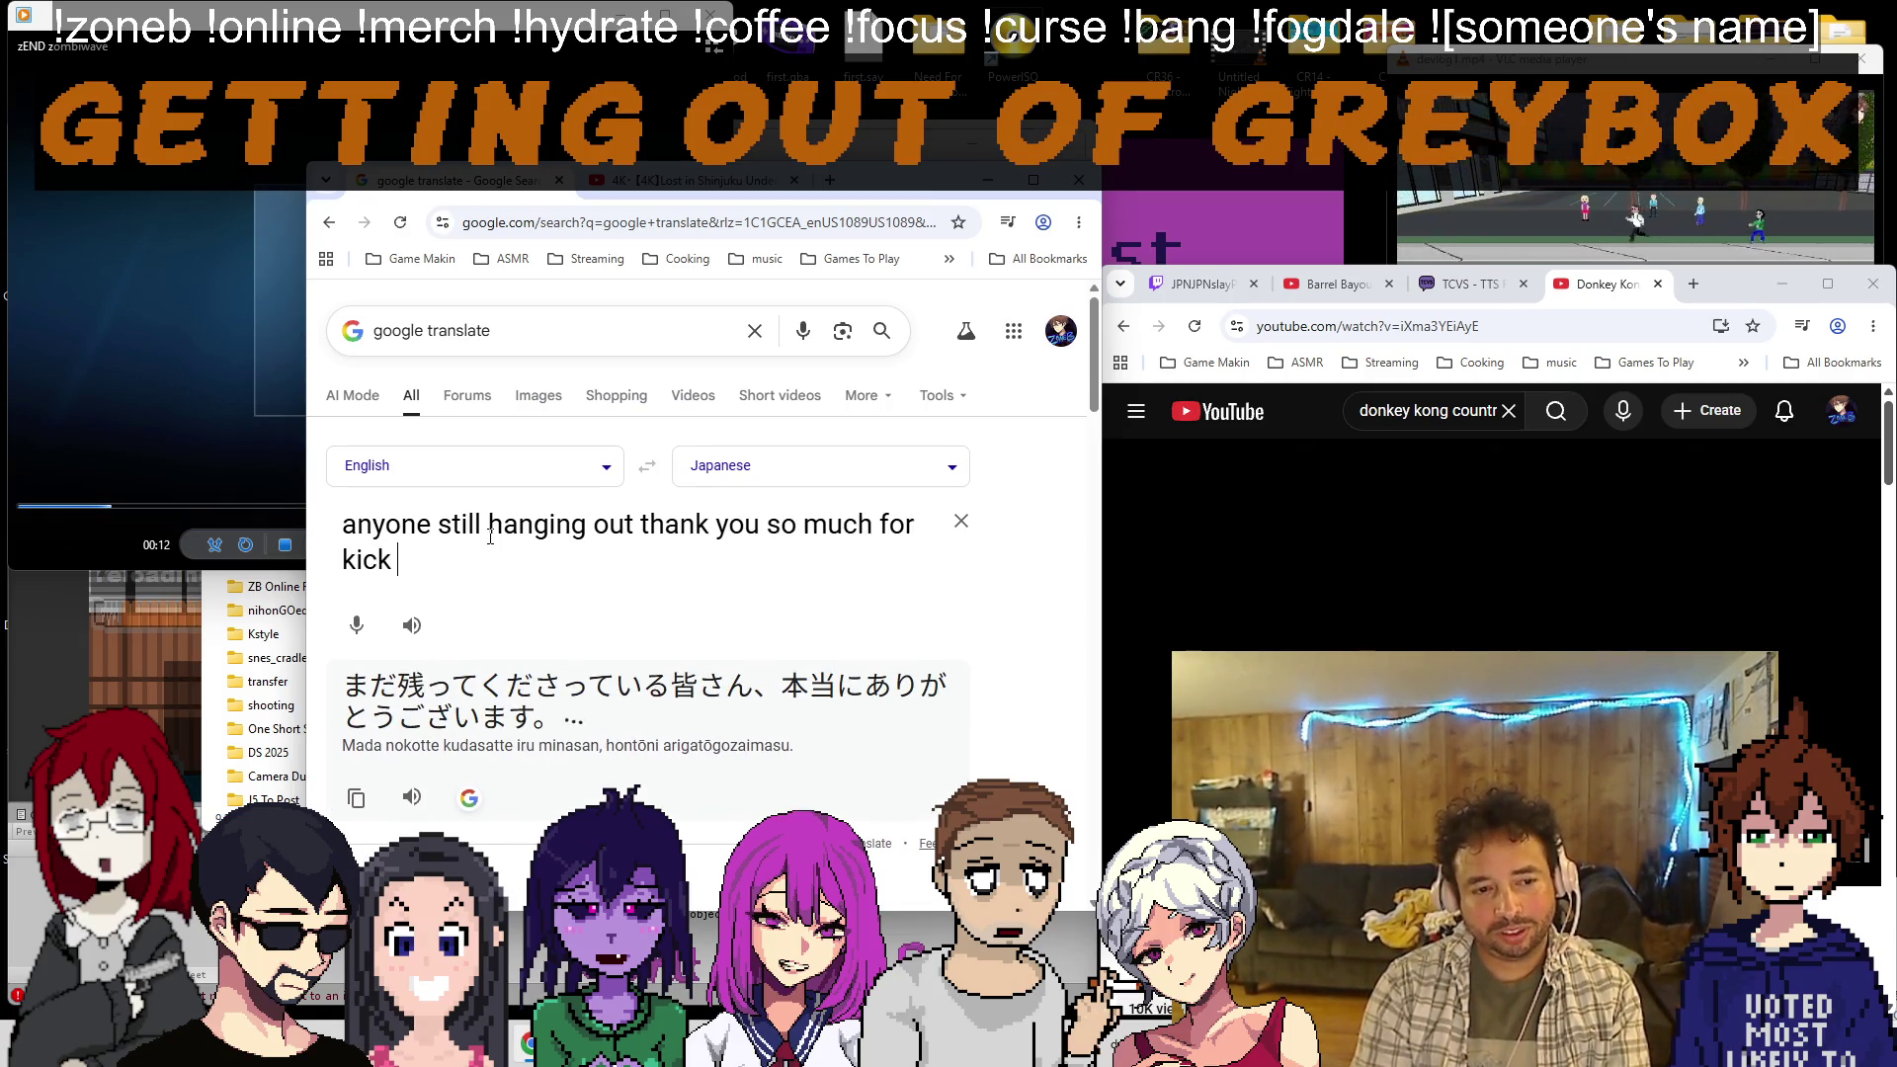
{"action": "type", "text": "in it. here's "}
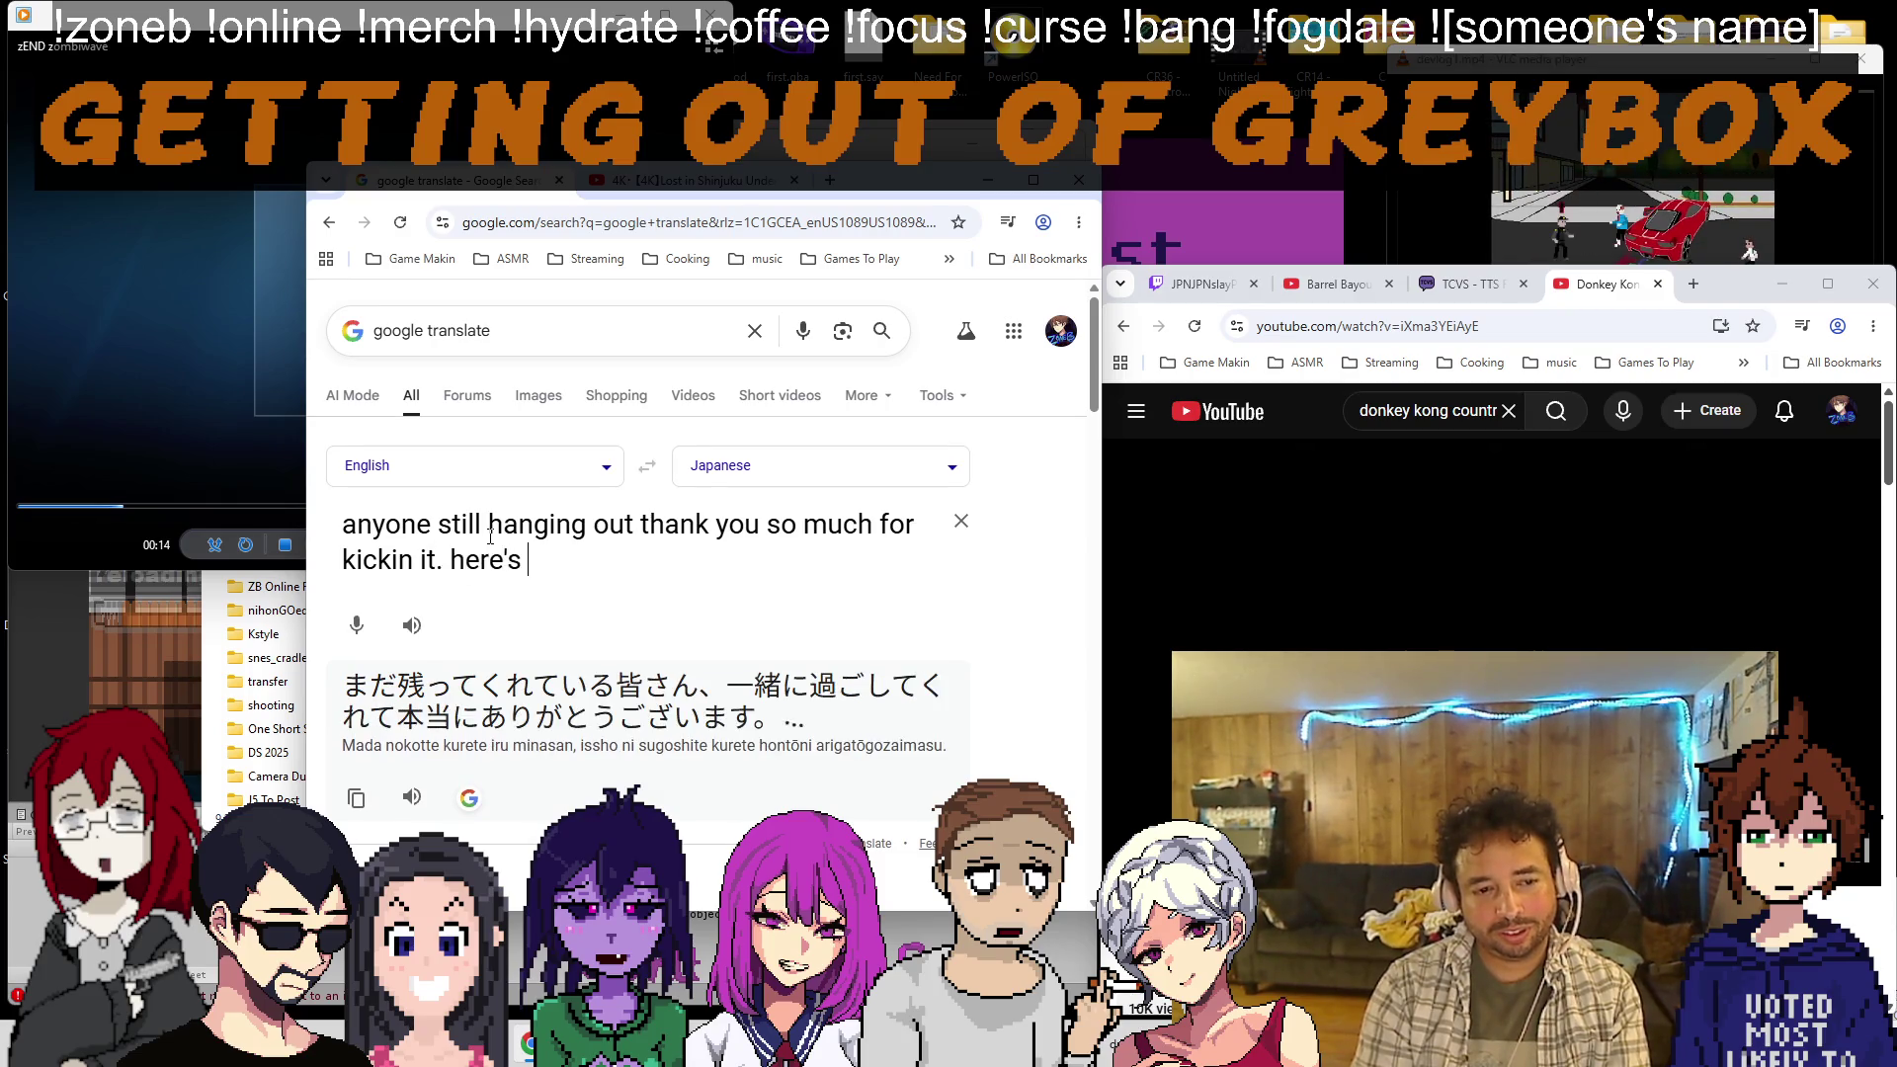
{"action": "type", "text": "a link to the game "}
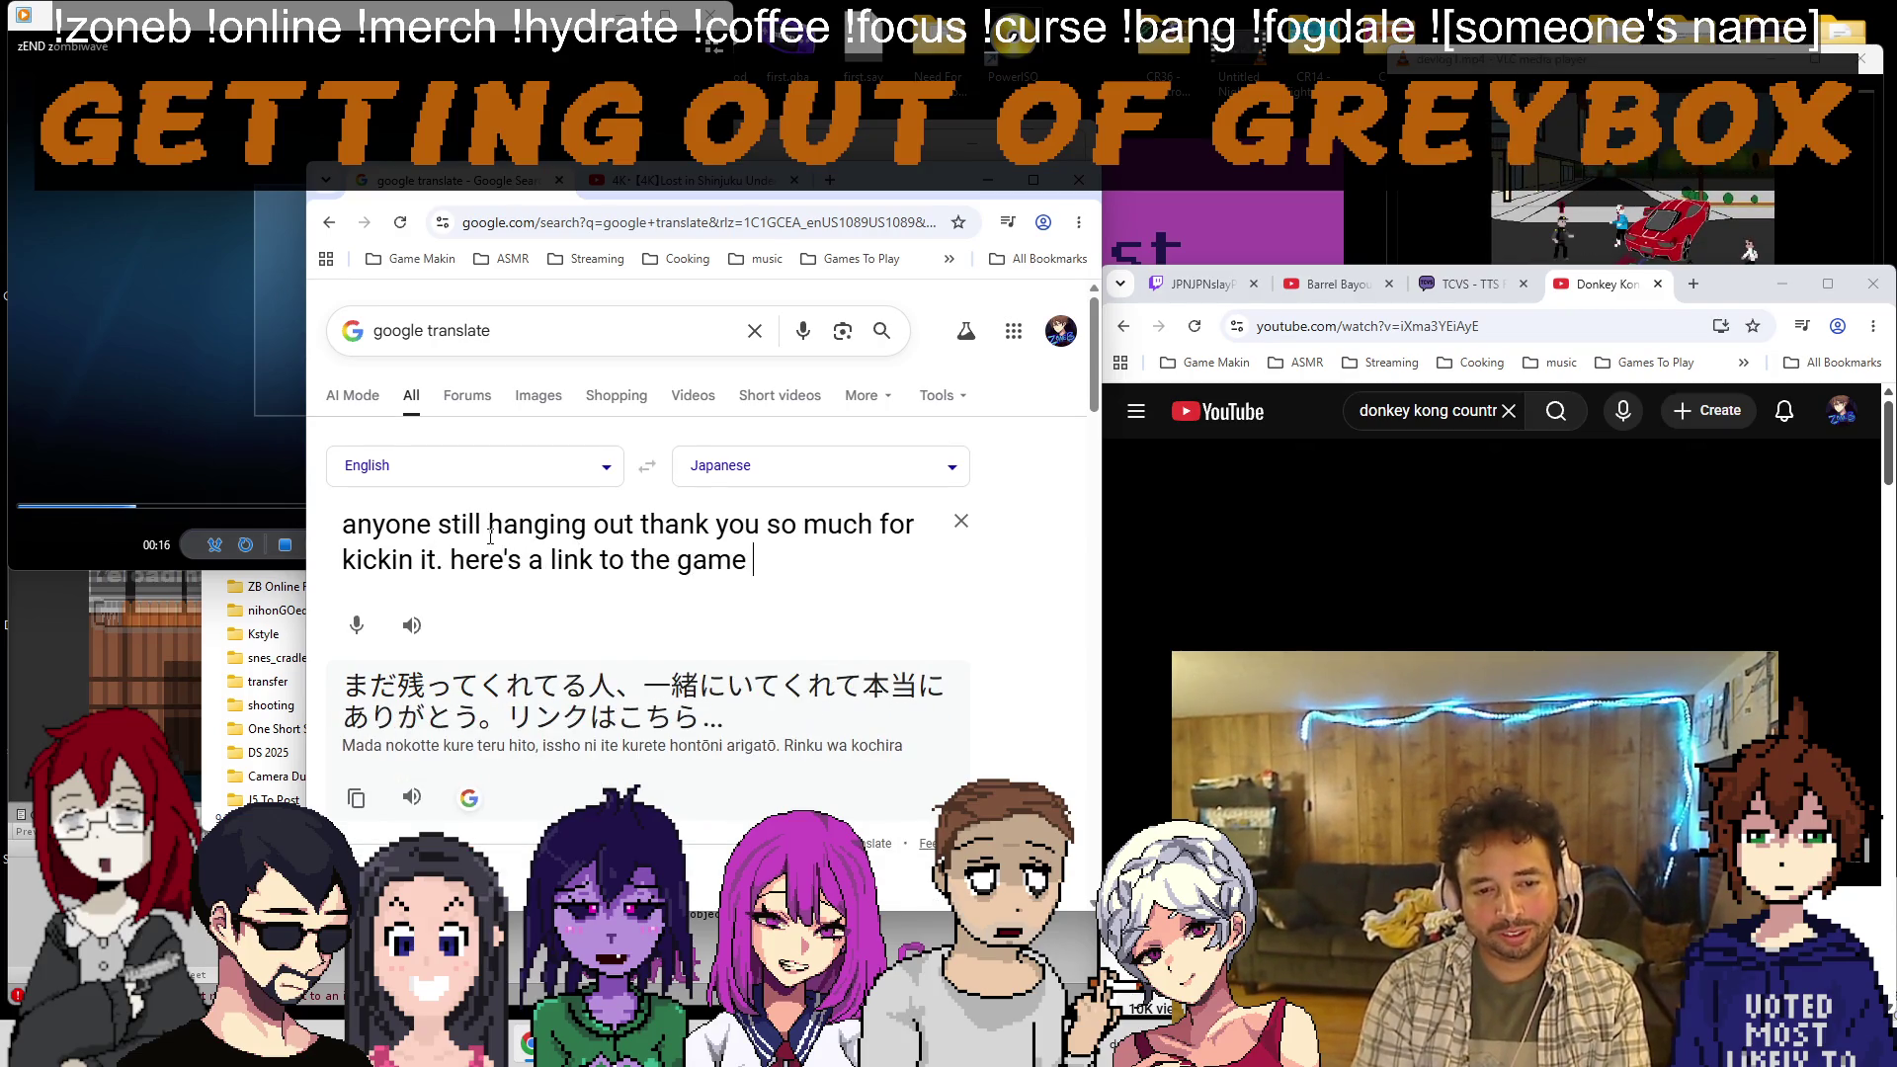
{"action": "type", "text": "if you want to support"}
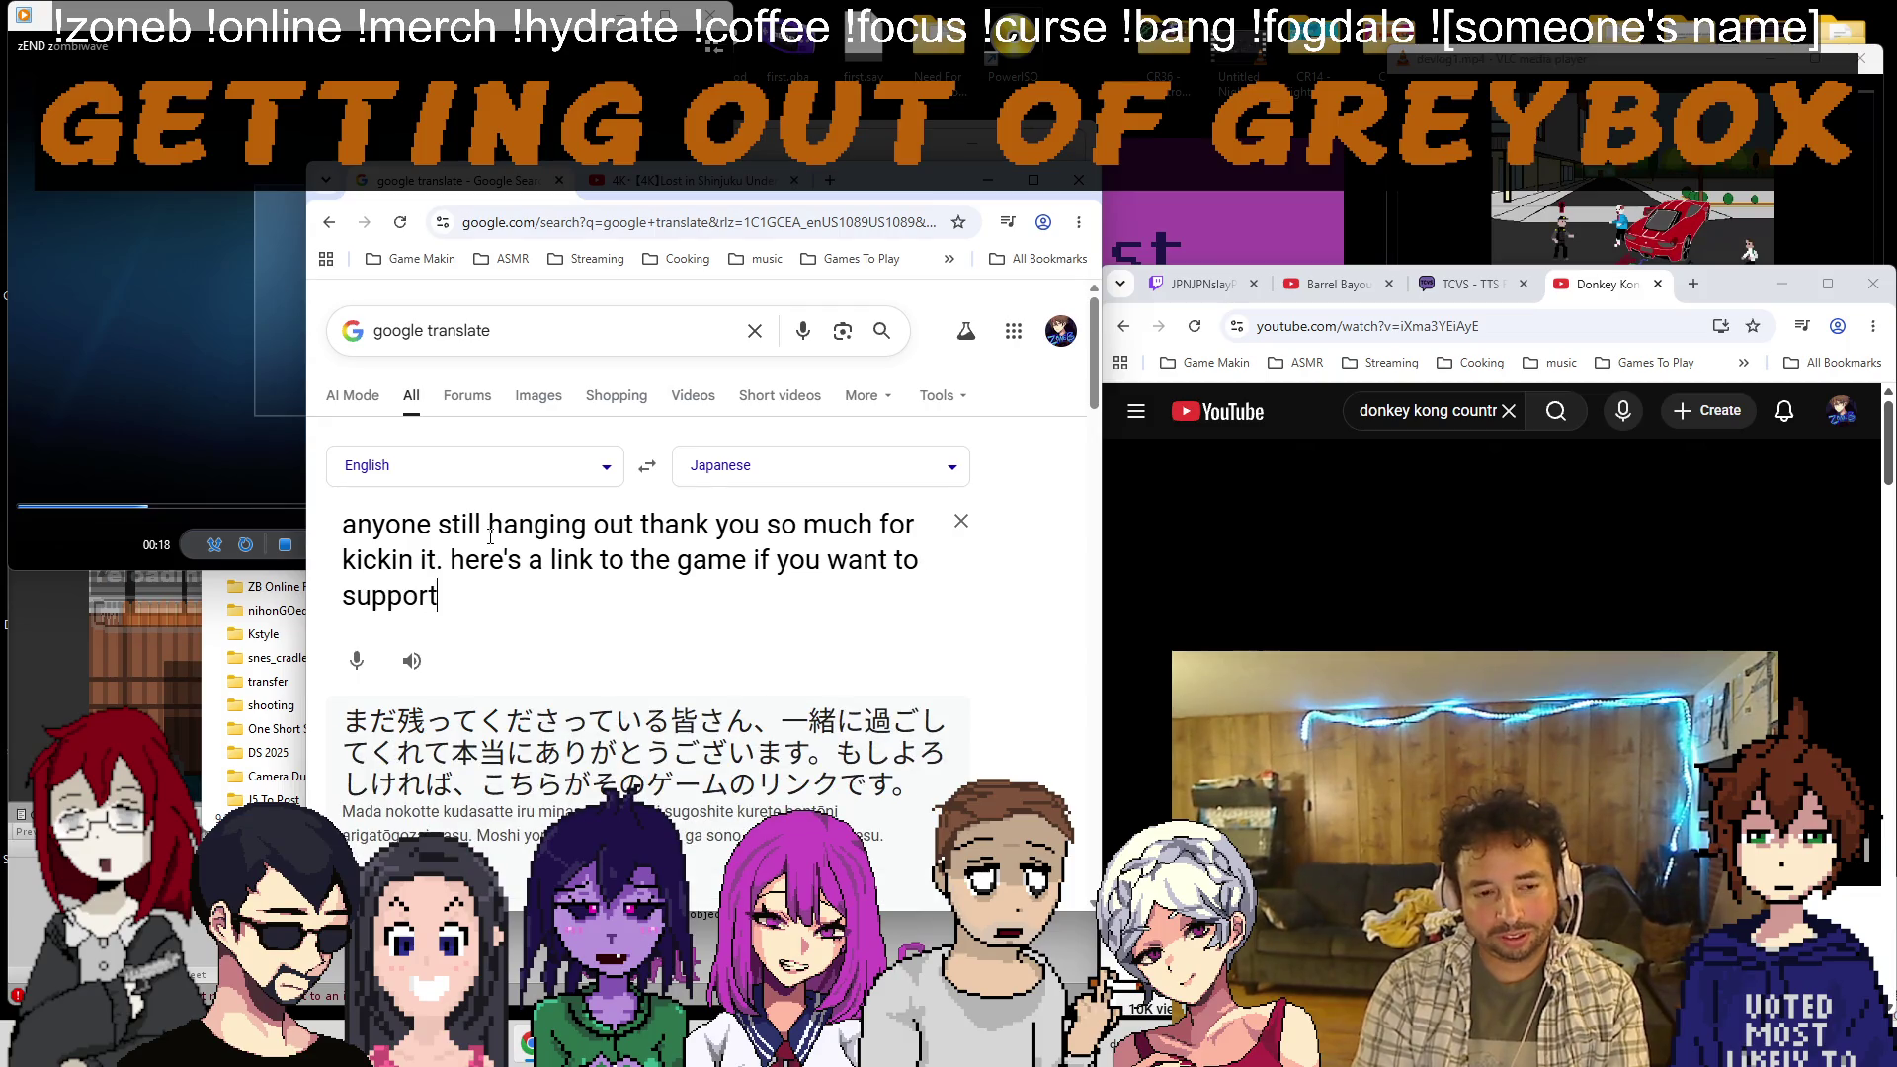
{"action": "type", "text": " us ^.^ we're gonna ra"}
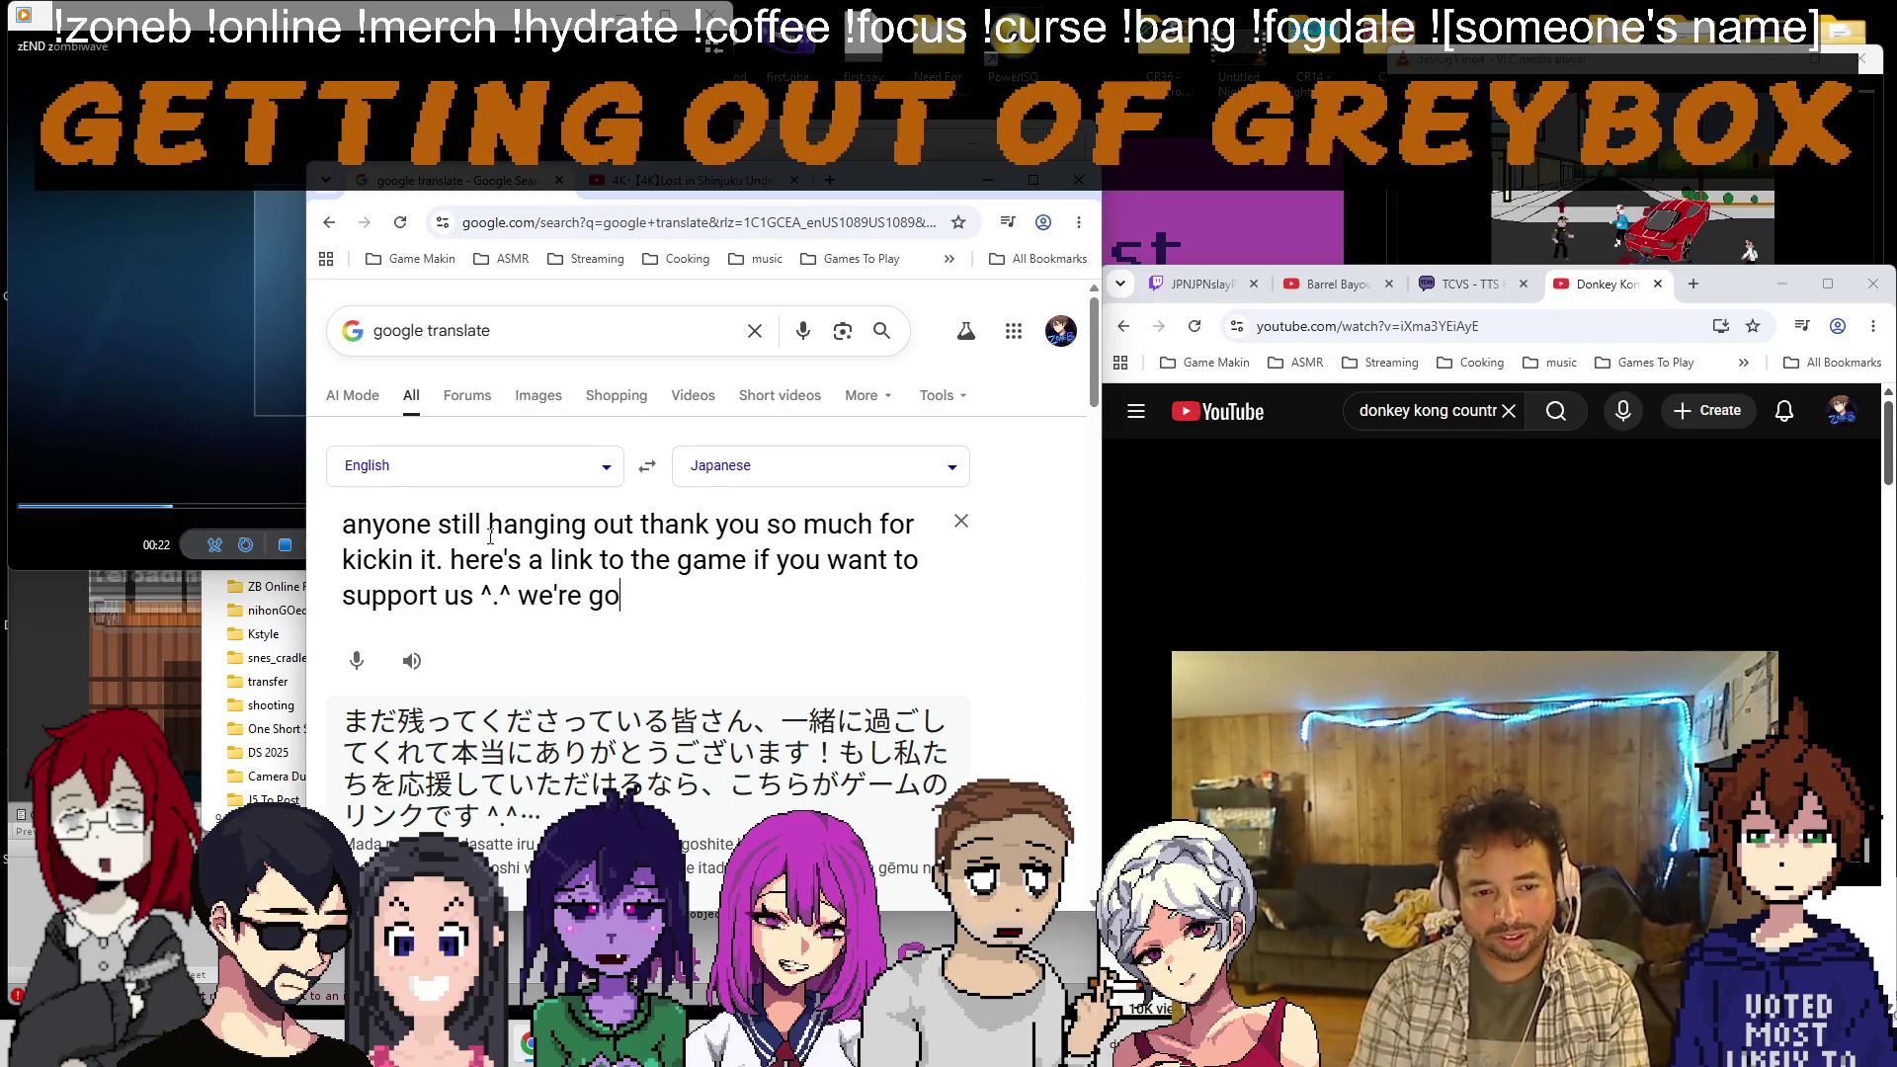
{"action": "type", "text": "id it out but i"}
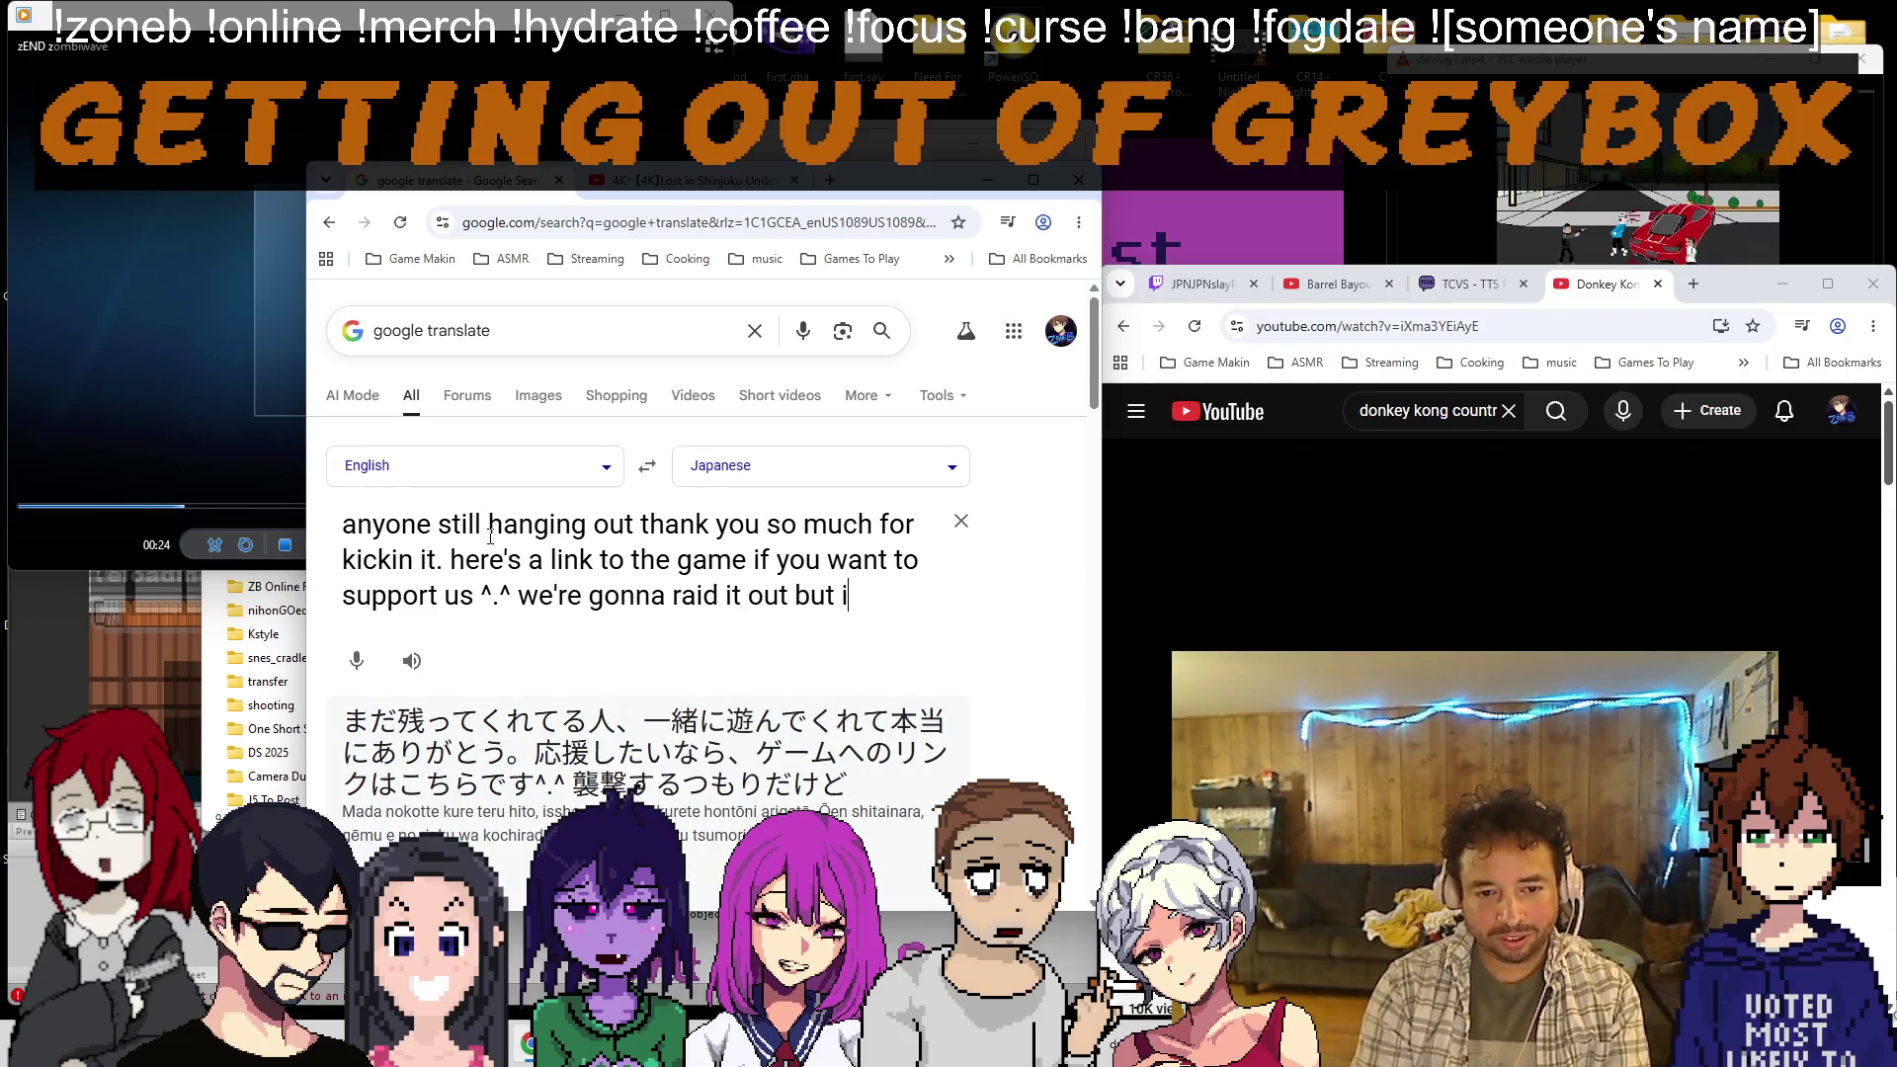
{"action": "type", "text": "'ll be back soon hope"}
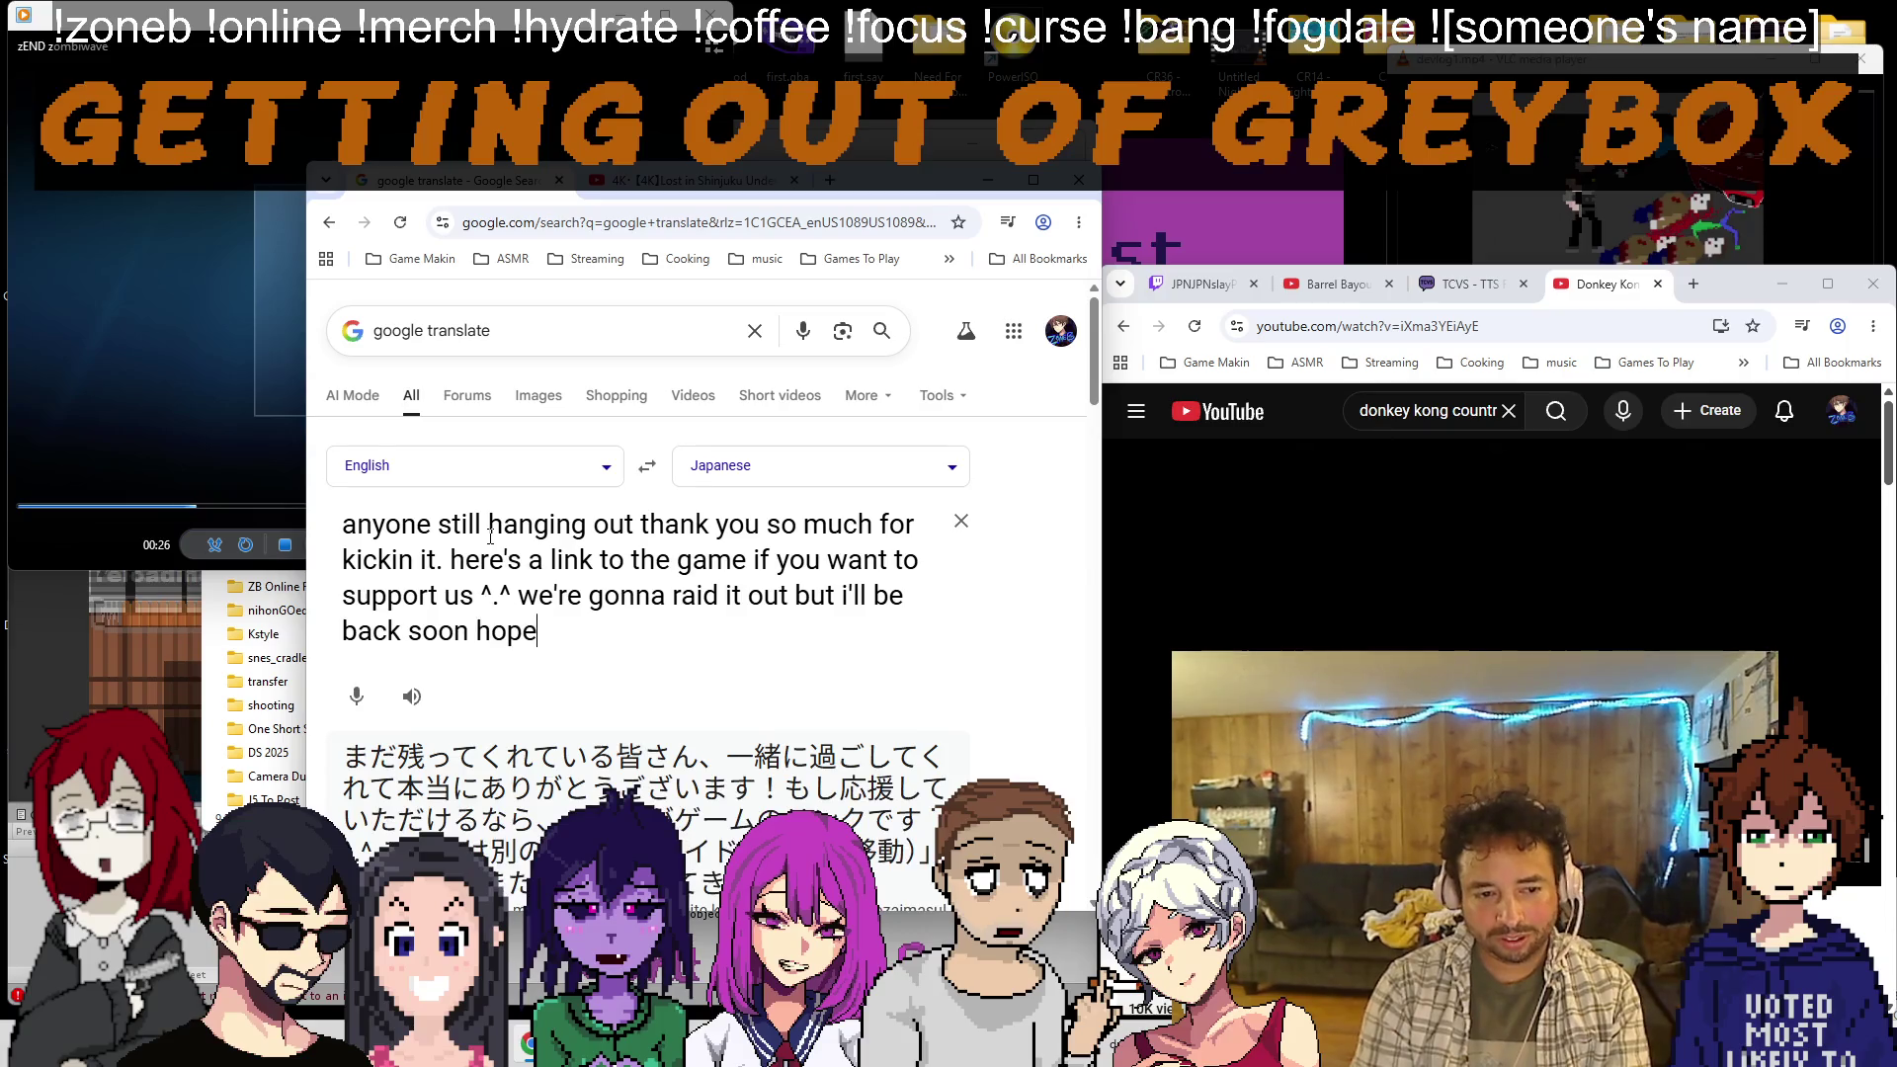
{"action": "type", "text": "fully tomorrow. have "}
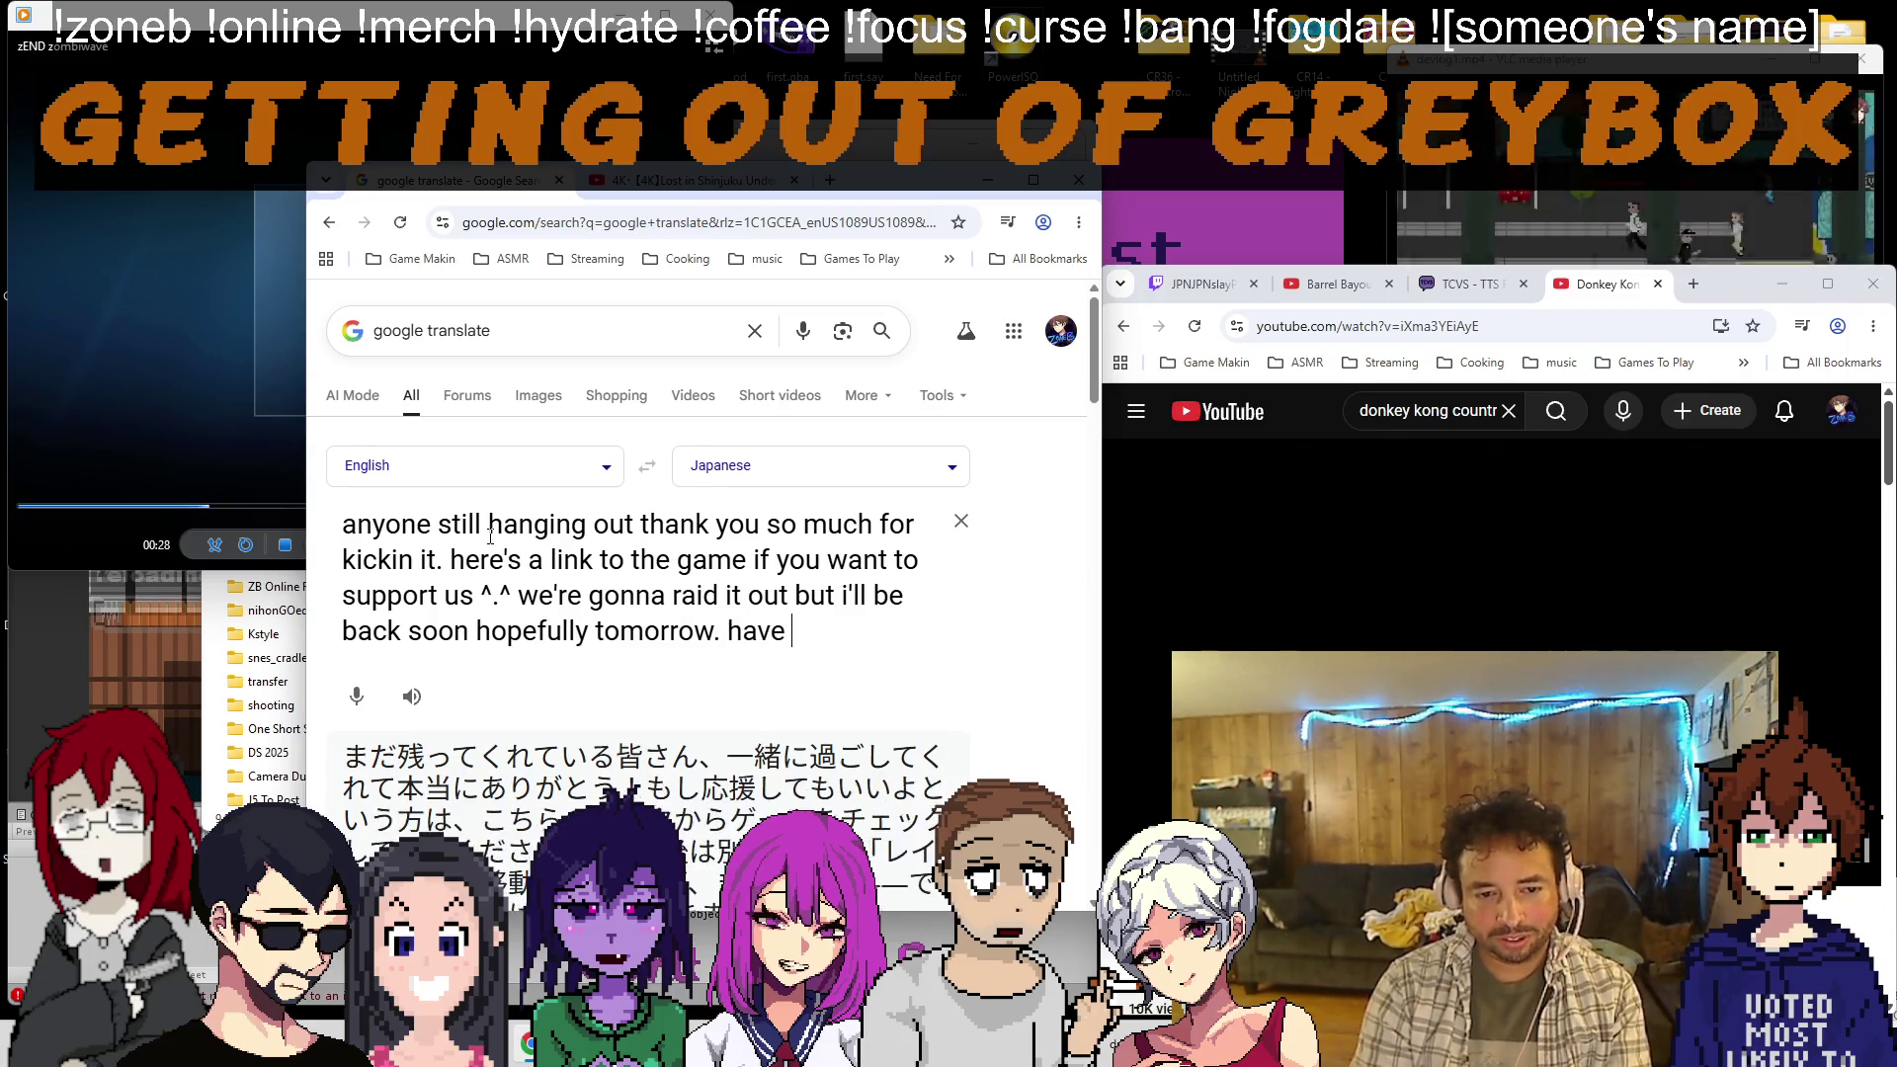
{"action": "type", "text": "good nights!!!"}
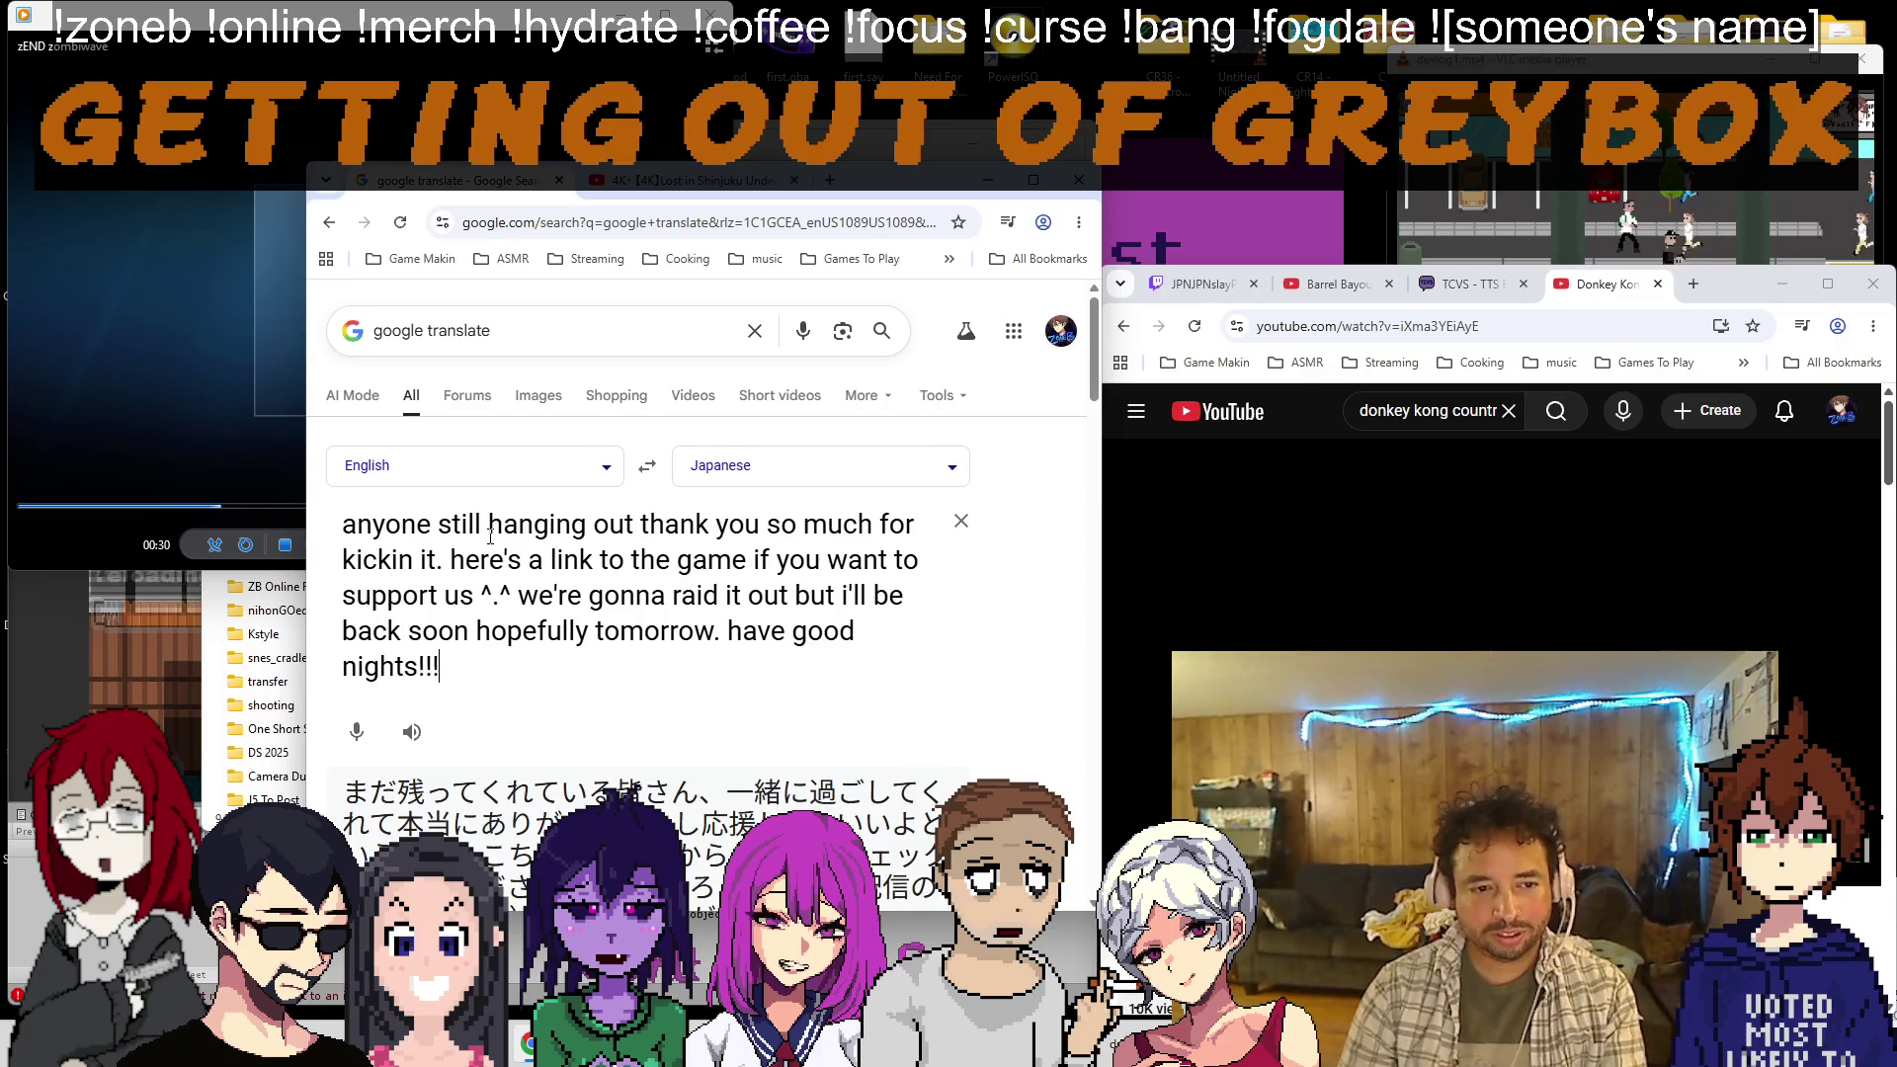